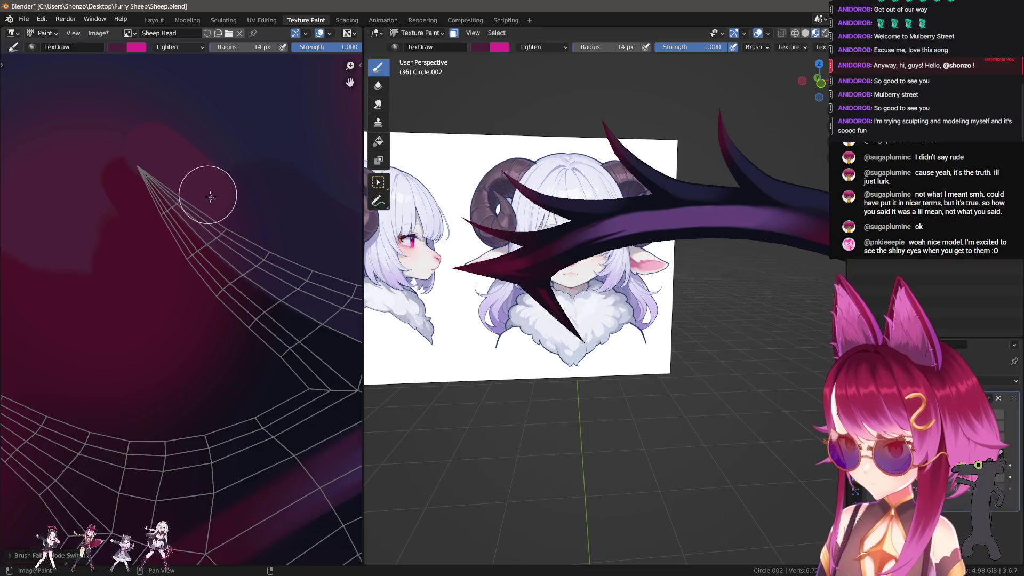
Change the brush blend mode from Lighten to Mix and paint a test stroke on the horn texture.
key(shift+f)
right_click(169, 166)
click(148, 149)
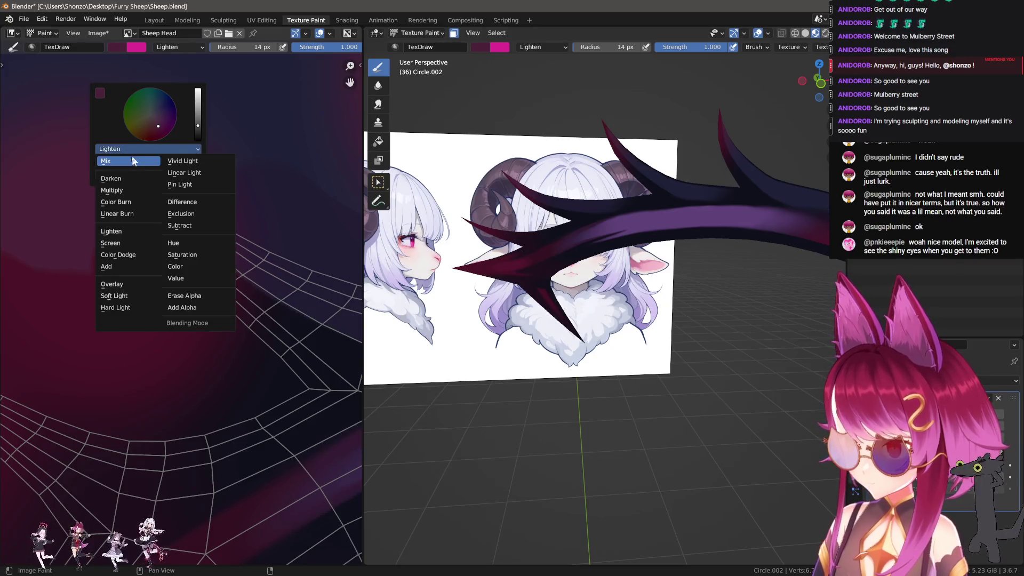
click(112, 169)
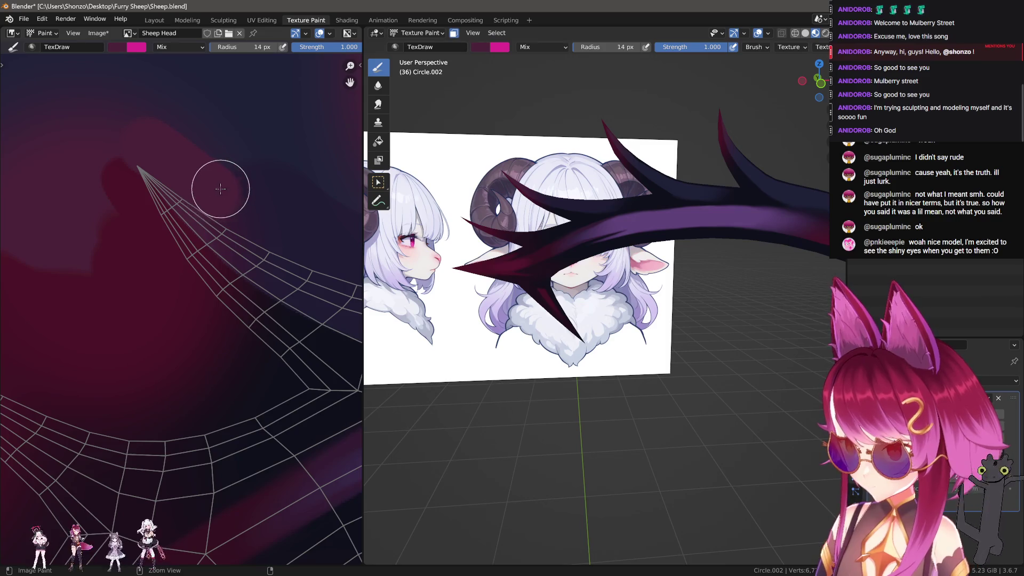
drag(161, 155, 206, 192)
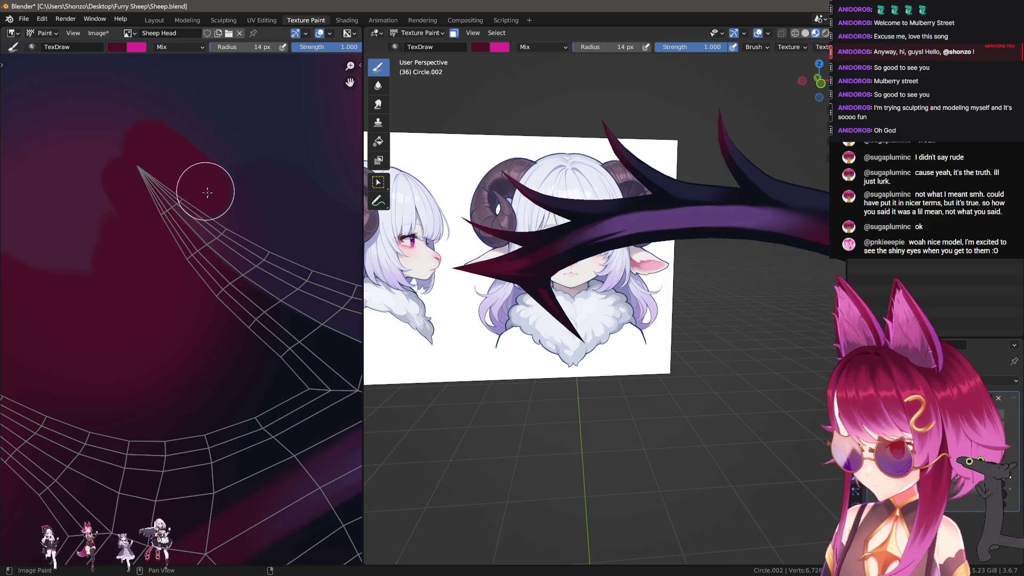
Sample the dark navy colour and paint shading strokes across the web.
middle_drag(388, 238, 566, 265)
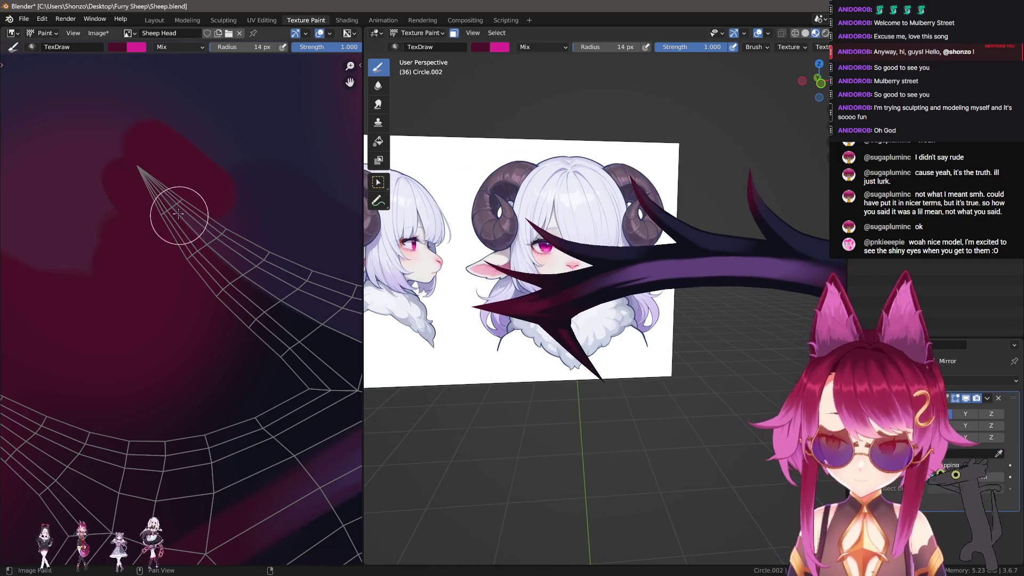
scroll(213, 197, up, 4)
key(s)
scroll(82, 98, up, 1)
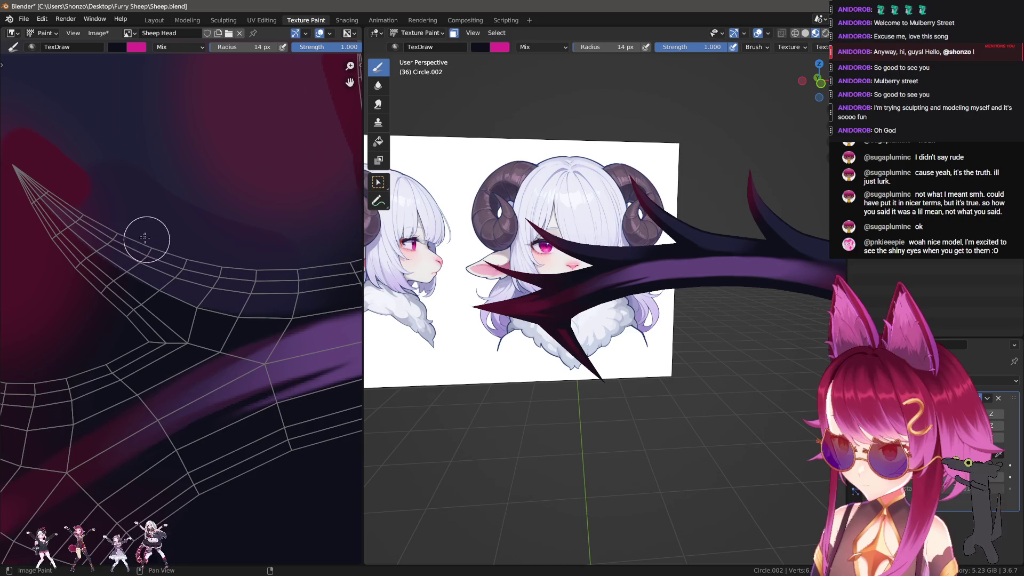
drag(125, 223, 216, 229)
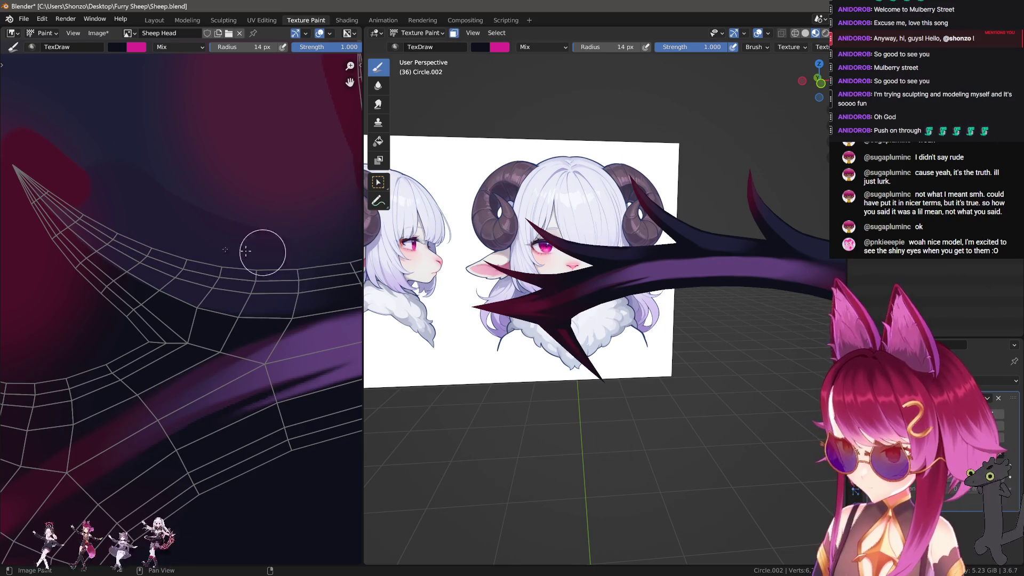
middle_drag(231, 261, 216, 224)
Paint a straight dark navy stroke across the texture from a new viewing angle.
scroll(453, 244, up, 5)
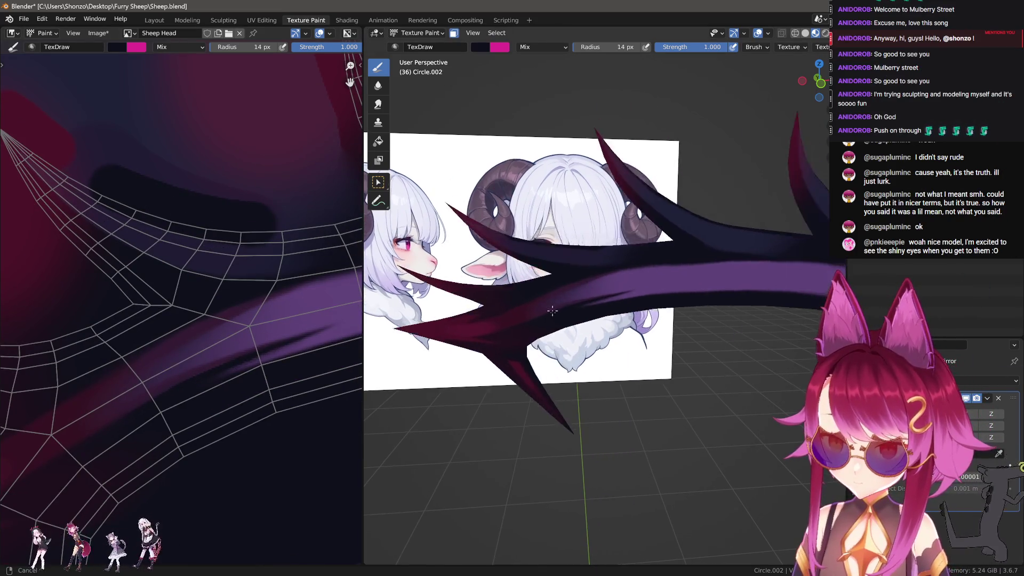
mouse_move(577, 280)
middle_down()
mouse_move(555, 297)
mouse_move(646, 292)
middle_up()
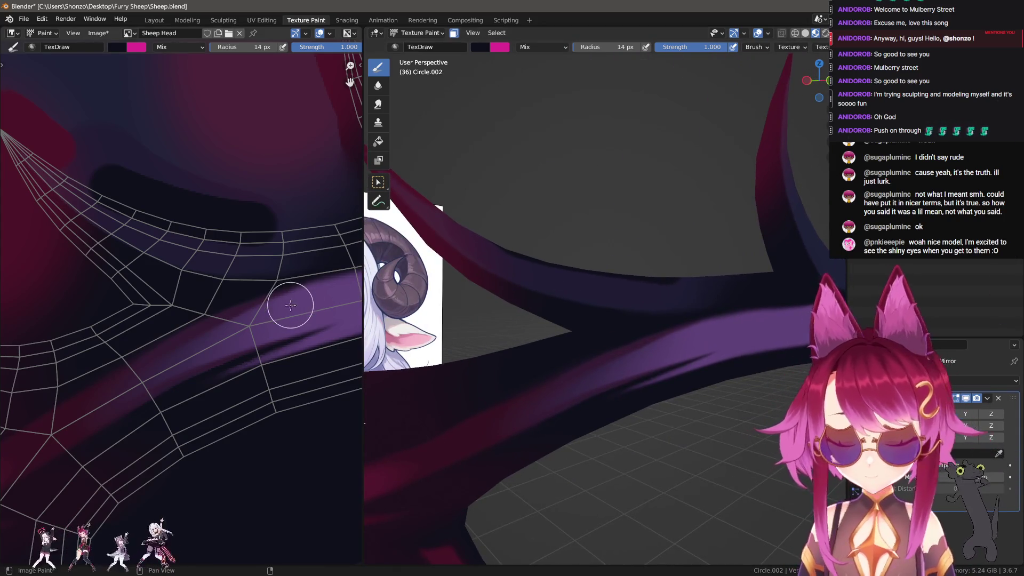
scroll(135, 262, up, 4)
mouse_move(203, 228)
mouse_down()
mouse_move(326, 218)
mouse_move(217, 229)
mouse_move(254, 228)
mouse_up()
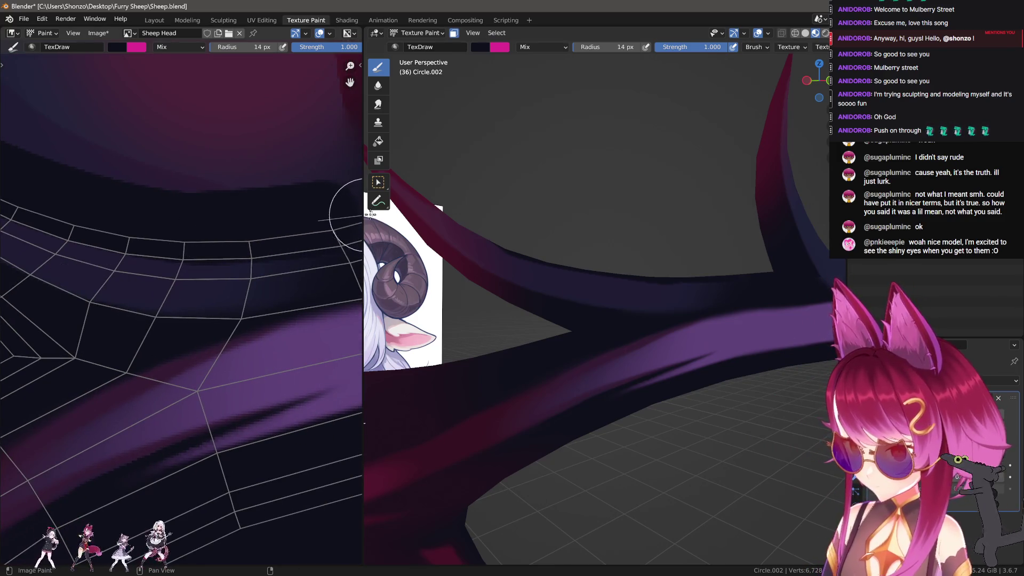
mouse_move(315, 222)
middle_down()
mouse_move(133, 270)
mouse_move(174, 262)
middle_up()
scroll(192, 317, up, 1)
Shrink the brush to 10 px and darken the pink areas with dark shading strokes.
middle_drag(171, 263, 227, 314)
key(bracketleft)
key(bracketleft)
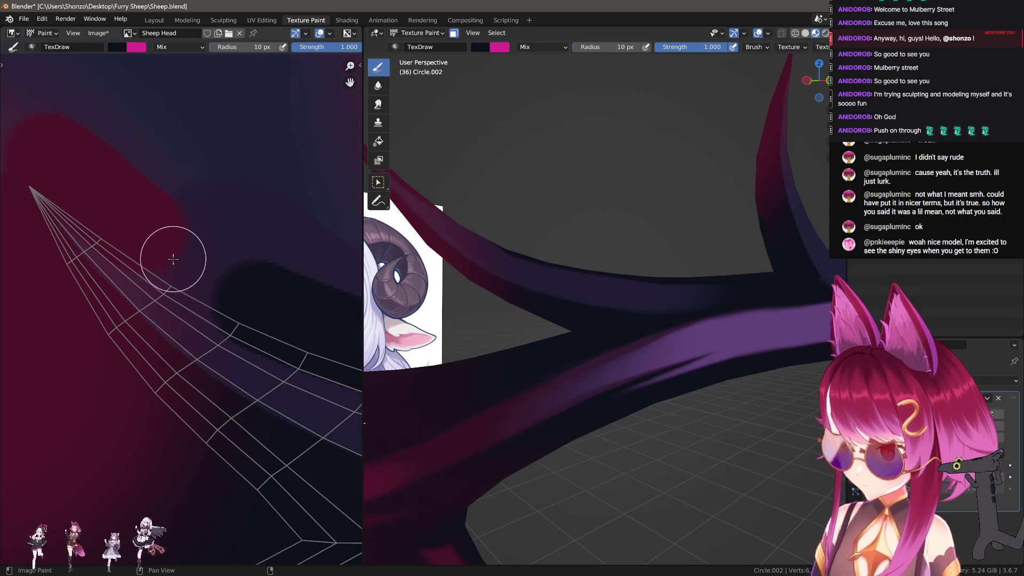
drag(154, 249, 204, 282)
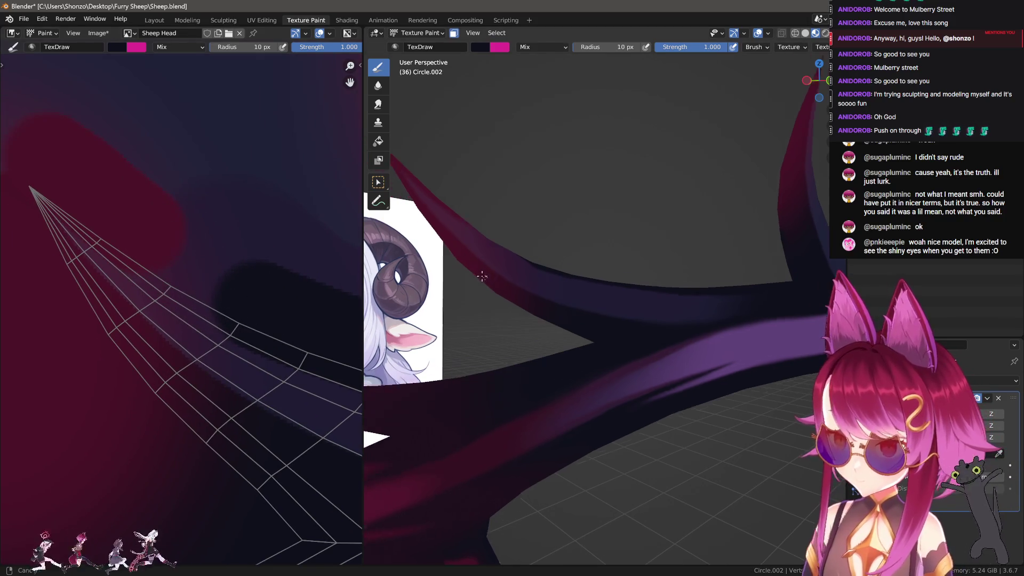
middle_drag(203, 241, 187, 235)
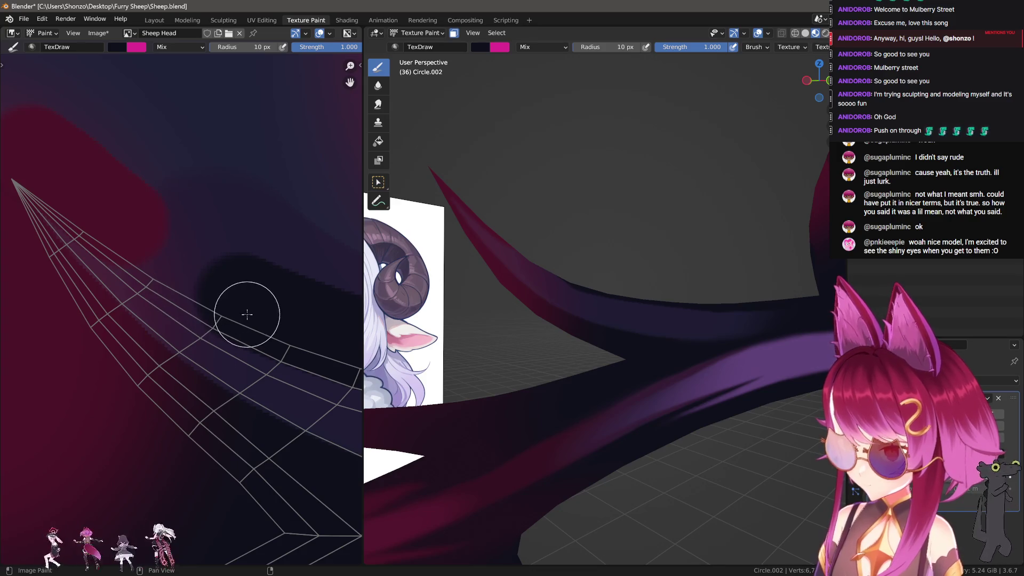
drag(156, 259, 220, 306)
middle_drag(221, 306, 245, 320)
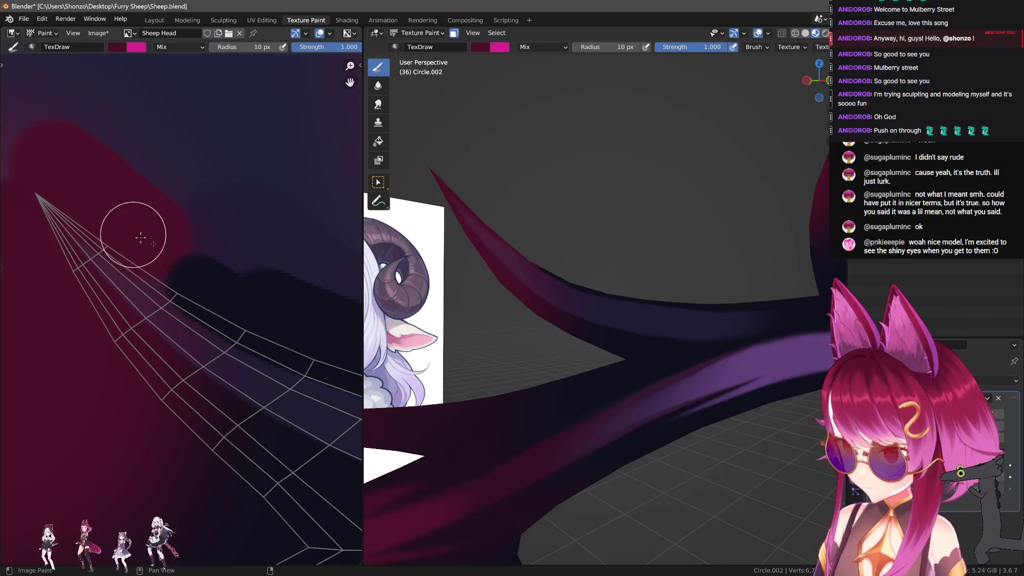
middle_drag(132, 233, 85, 214)
Switch to the Smear brush at 13 px radius and 0.400 strength, with a different falloff.
key(s)
key(f)
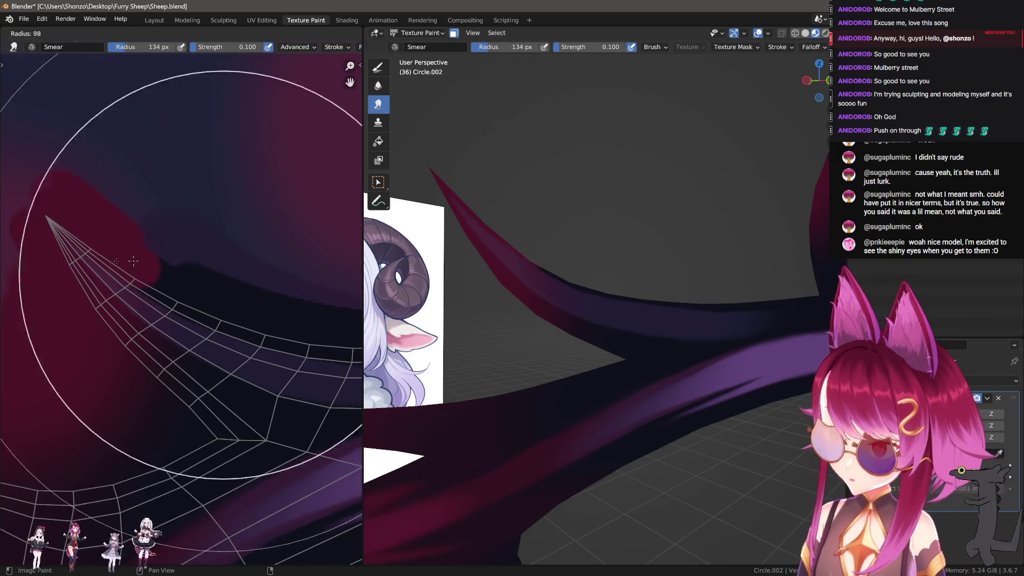
middle_drag(183, 229, 219, 332)
key(f)
click(155, 276)
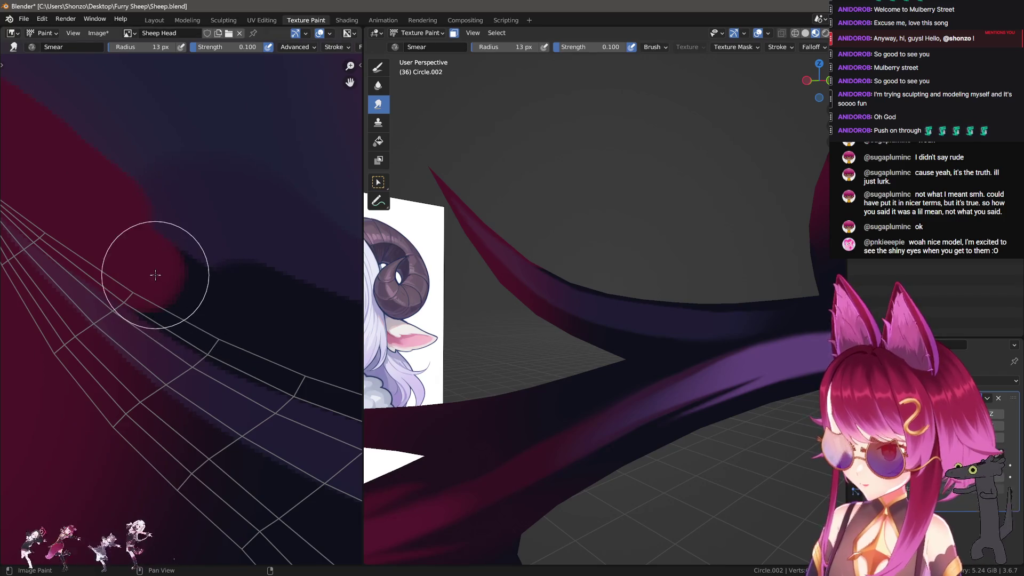
scroll(183, 277, down, 2)
key(shift+f)
click(229, 290)
key(alt+f)
click(200, 263)
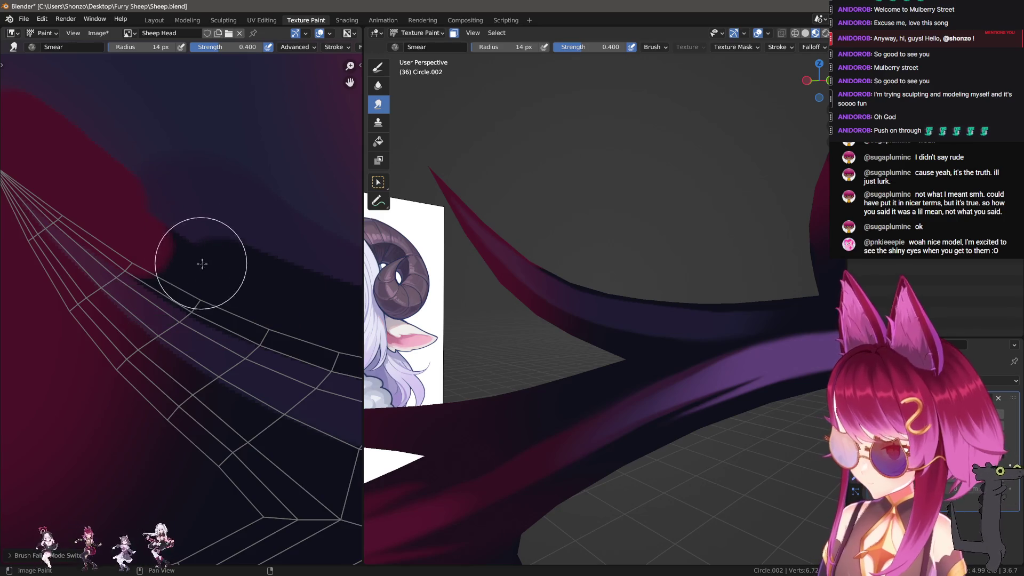
Enlarge the smear brush to 28 px and smear the dark paint upward to blend it.
scroll(187, 270, up, 3)
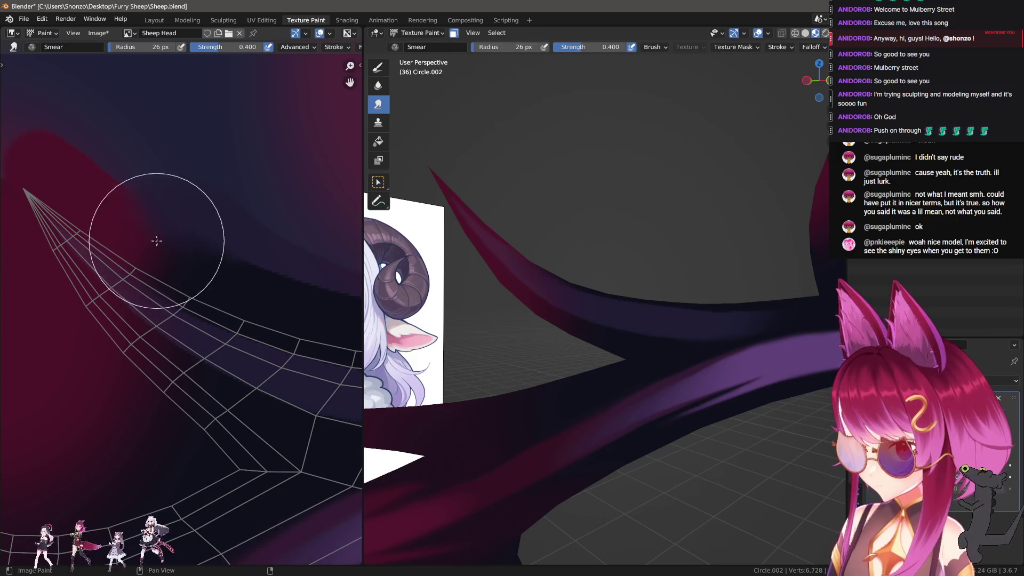
scroll(234, 288, up, 2)
scroll(91, 293, down, 3)
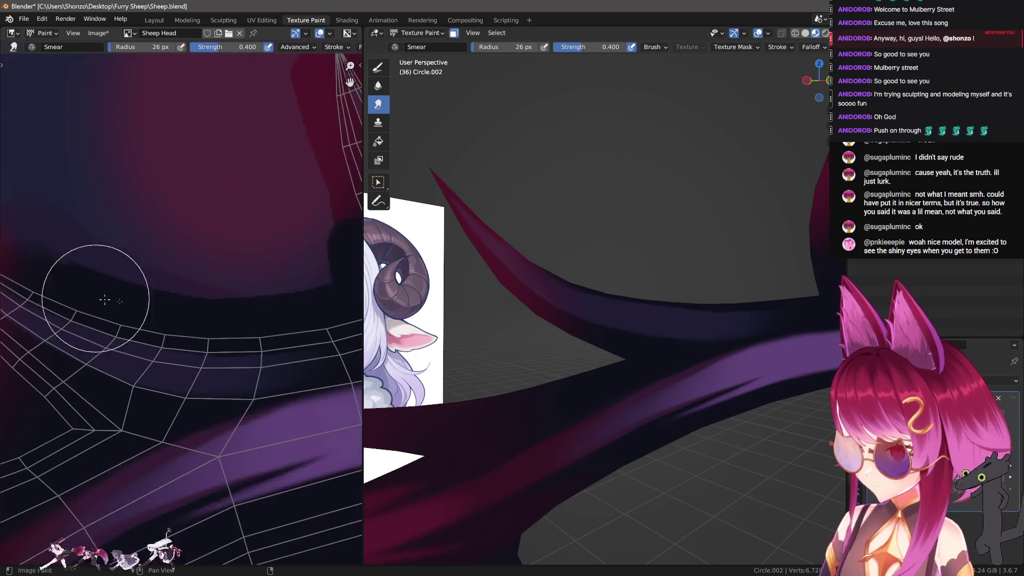
scroll(121, 377, up, 2)
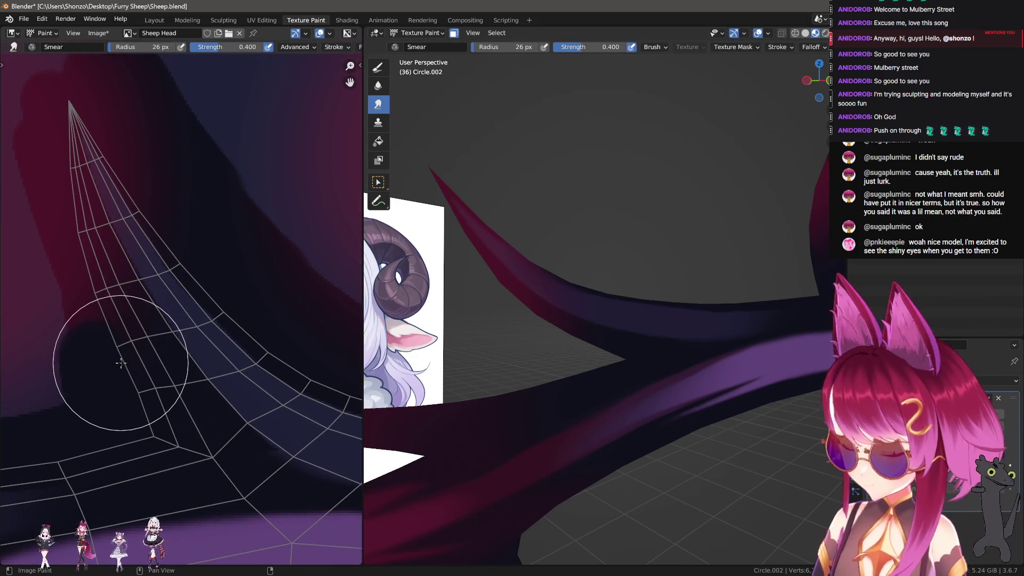
key(bracketright)
mouse_move(112, 373)
mouse_down()
mouse_move(75, 256)
mouse_move(22, 218)
mouse_move(73, 366)
mouse_move(89, 366)
mouse_up()
scroll(160, 373, down, 3)
scroll(192, 379, up, 3)
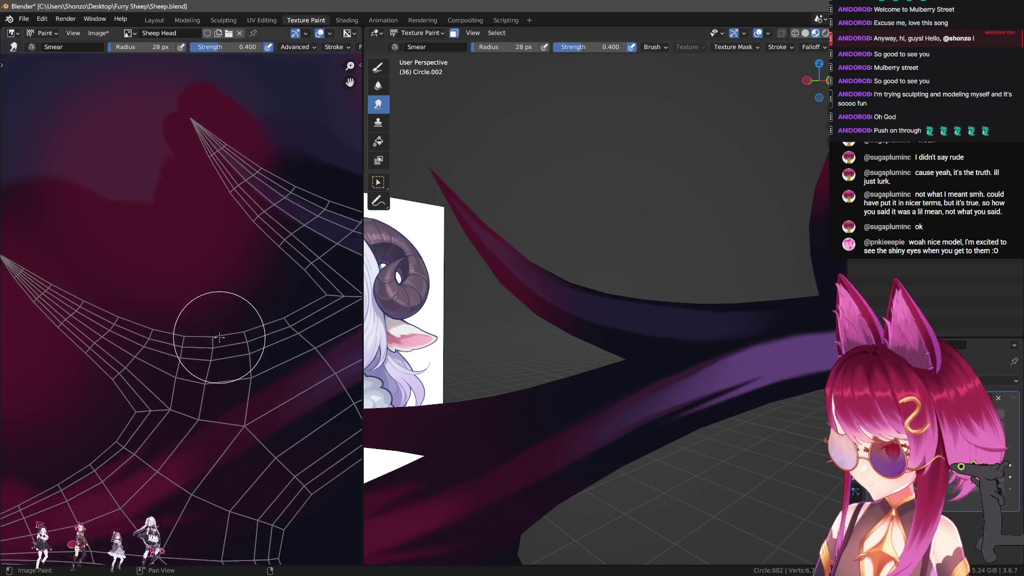
middle_drag(593, 288, 677, 295)
scroll(176, 341, up, 3)
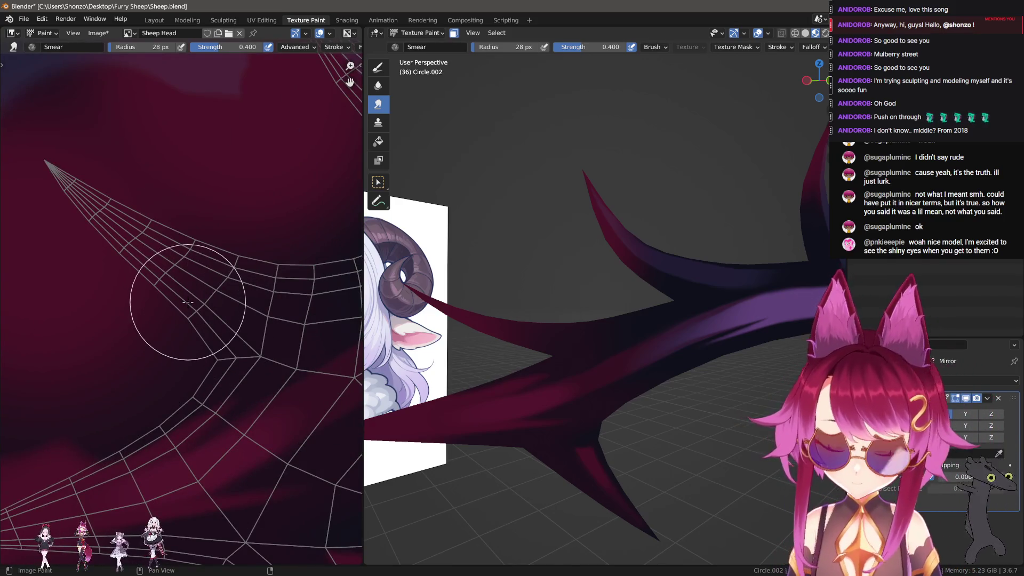
Return to the TexDraw brush with a very small radius.
key(1)
key(f)
click(128, 231)
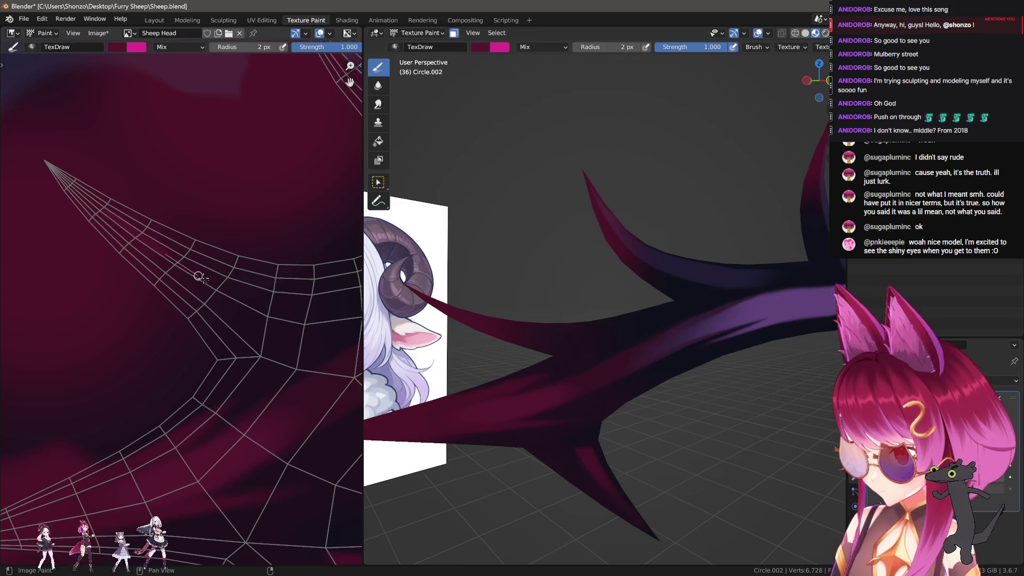
Paint a thin pink line along the mesh edge and view the horn from the front.
drag(196, 275, 275, 311)
middle_drag(286, 318, 245, 292)
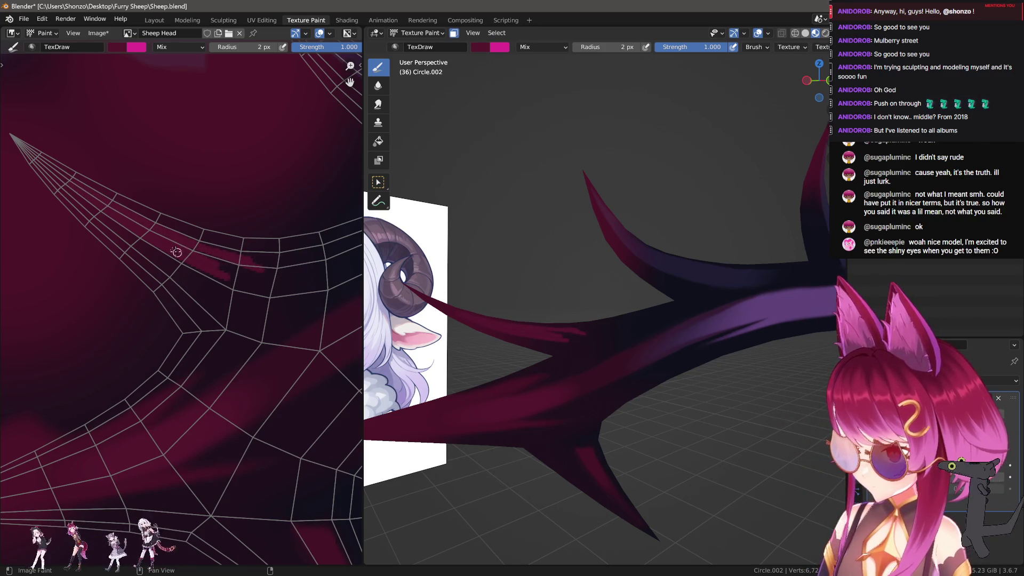
middle_drag(255, 288, 225, 276)
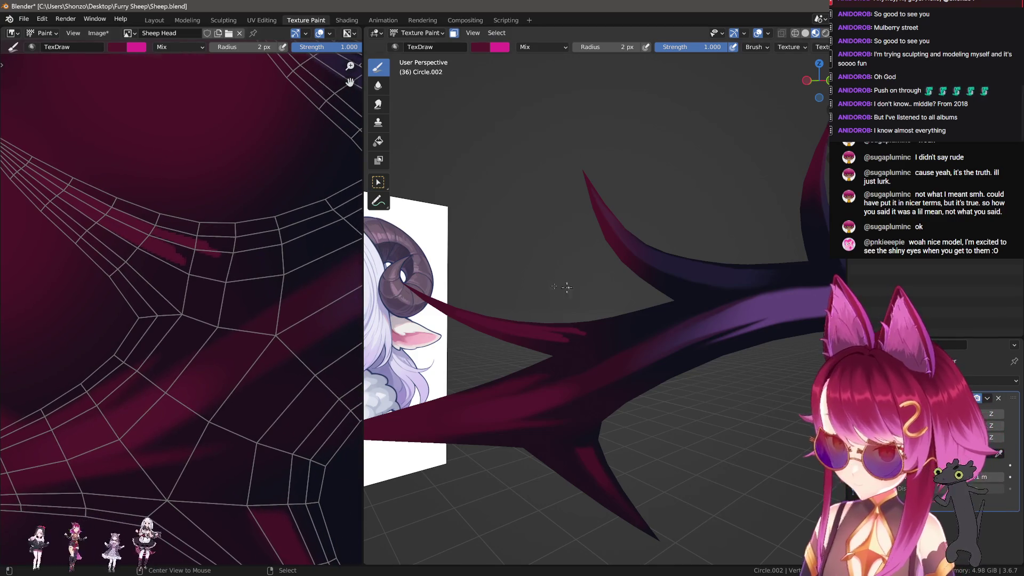
key(KP_1)
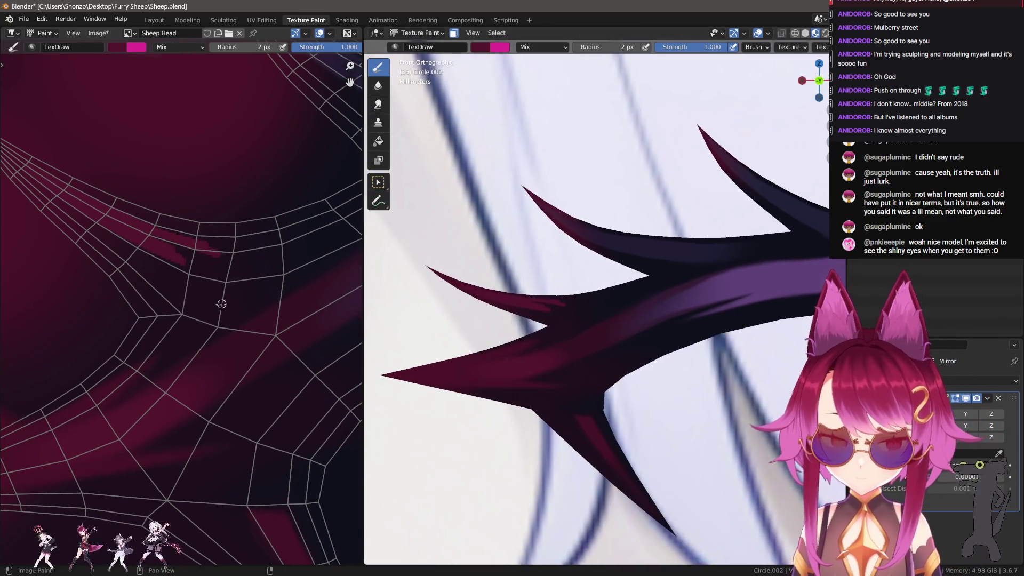
Paint a magenta highlight streak along the horn, thickening its end.
scroll(224, 303, up, 3)
drag(29, 137, 221, 237)
drag(134, 183, 250, 222)
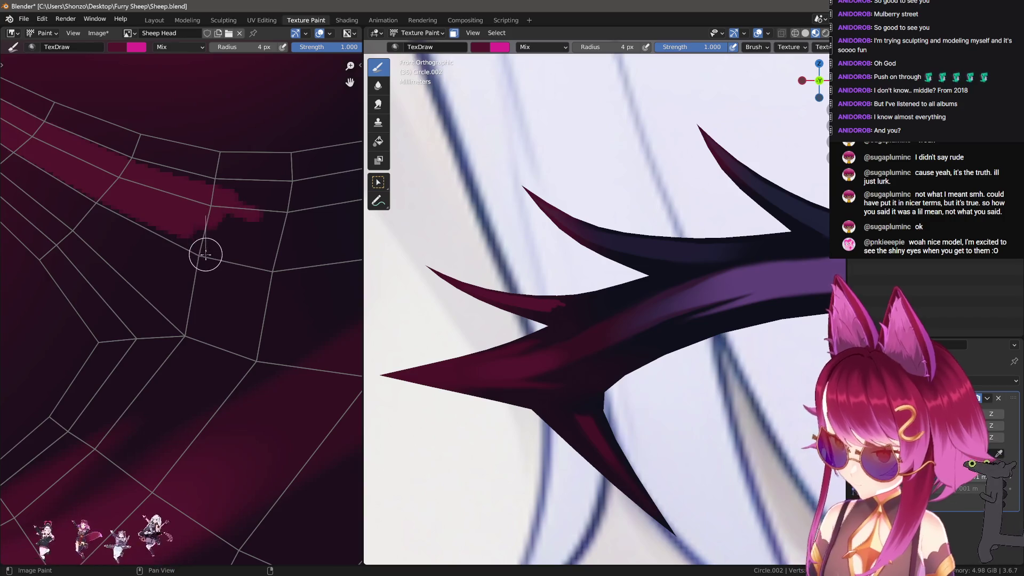
drag(205, 253, 210, 201)
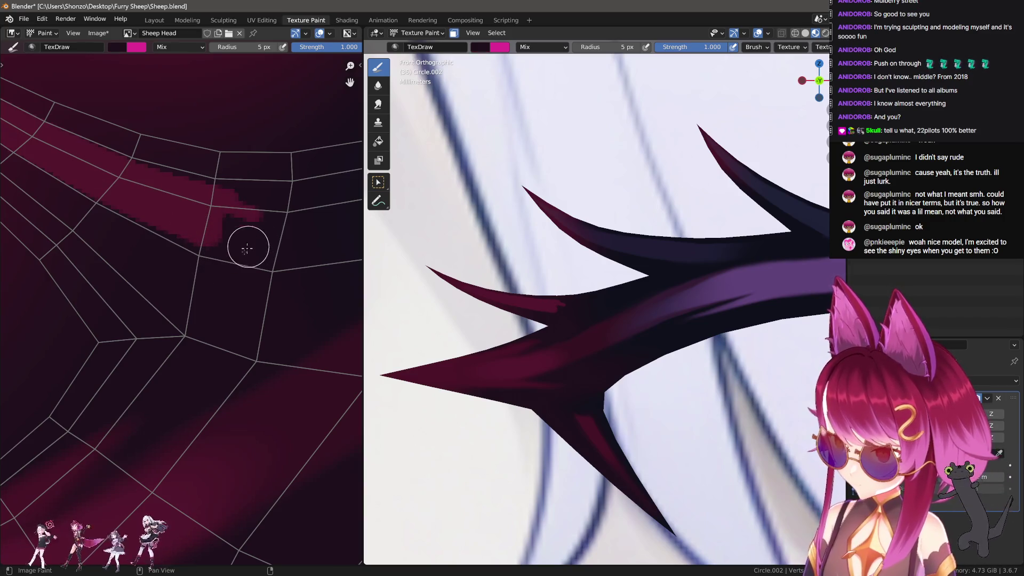
Smear the pink stroke's end and spread the band along the horn, shrinking the brush to 14 px.
scroll(213, 234, down, 2)
key(shift+space)
key(f)
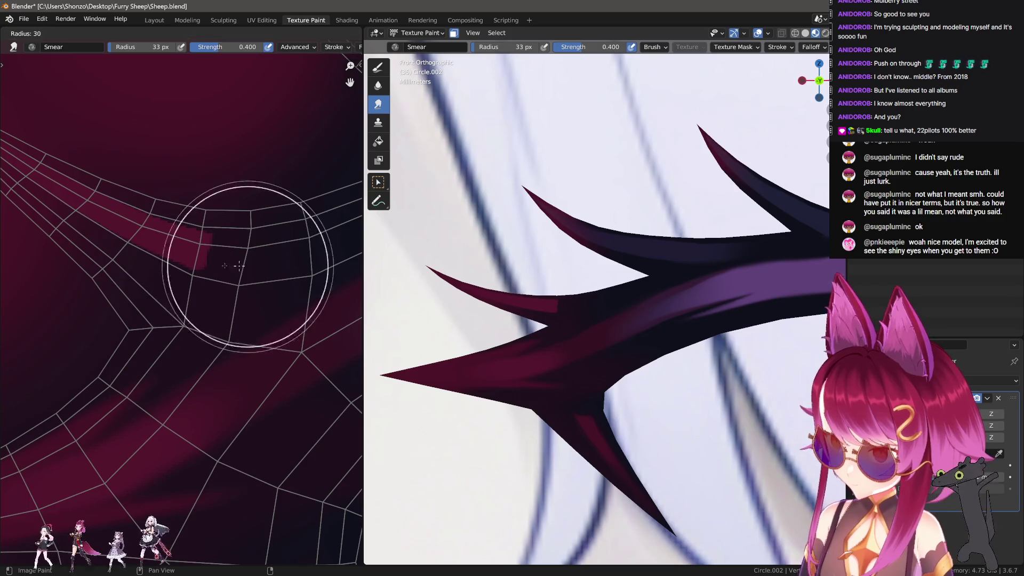
click(234, 265)
drag(198, 235, 228, 276)
ctrl+scroll(228, 275, right, 2)
key(bracketleft)
key(bracketleft)
drag(184, 252, 352, 230)
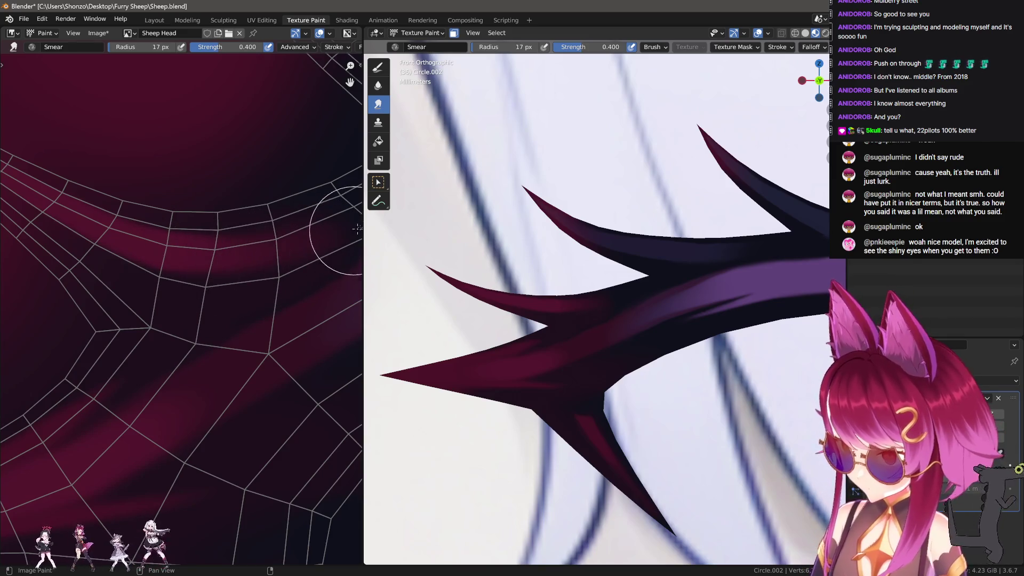
key(bracketleft)
Return to the plain paint brush and sample a colour from the horn band.
scroll(93, 197, down, 4)
scroll(555, 235, down, 3)
scroll(587, 320, up, 3)
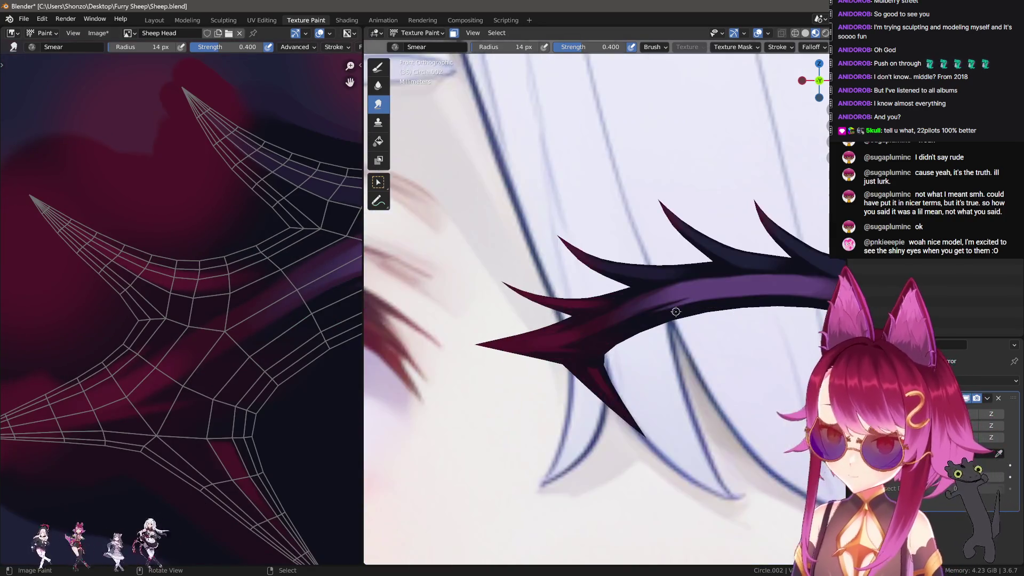
shift+middle_drag(587, 320, 640, 314)
key(d)
scroll(195, 176, up, 3)
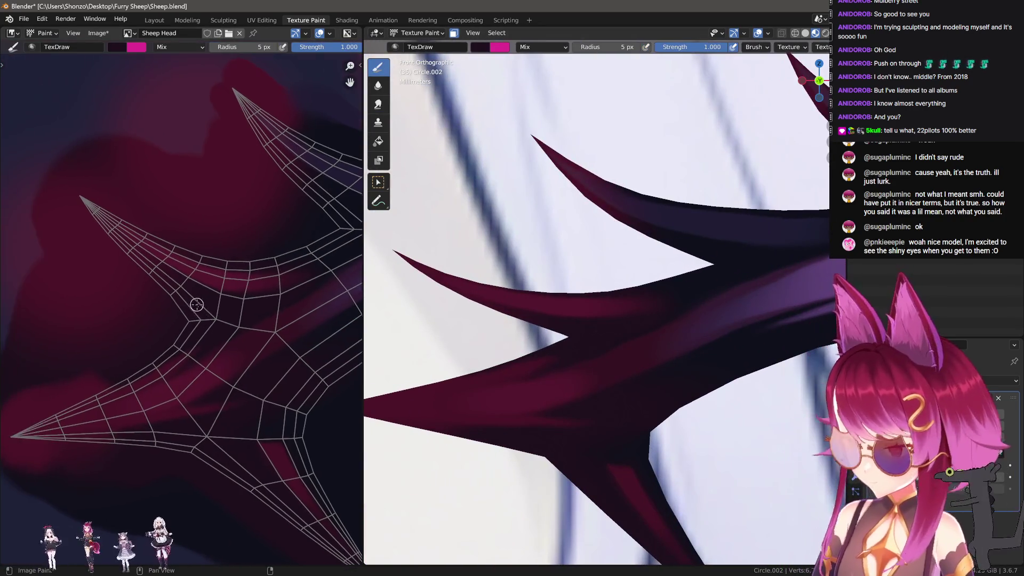
key(s)
middle_drag(227, 230, 206, 276)
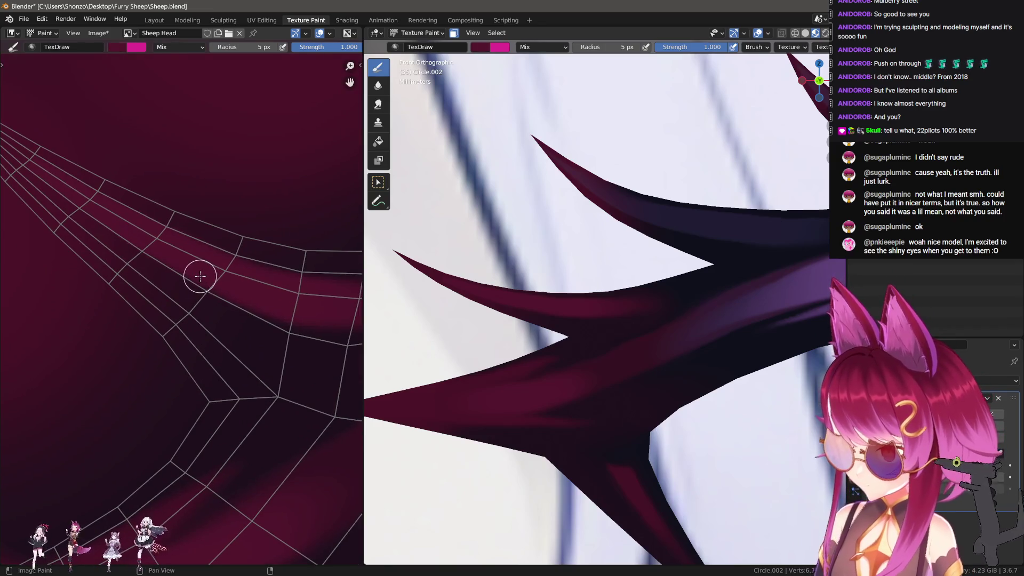
Swap to the magenta colour and set brush strength to 0.200, then 0.300.
key(x)
key(shift+f)
click(134, 237)
key(shift+f)
click(131, 232)
Paint a pink highlight along the horn band at 2 px, undo it, and reset strength to 0.200.
key(f)
click(104, 217)
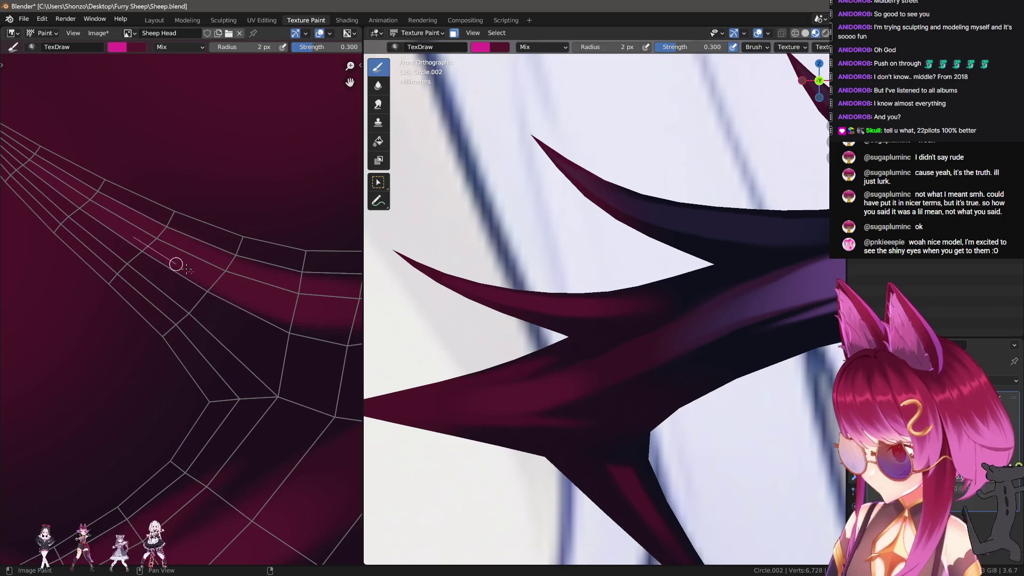
drag(192, 271, 96, 214)
middle_drag(222, 224, 206, 207)
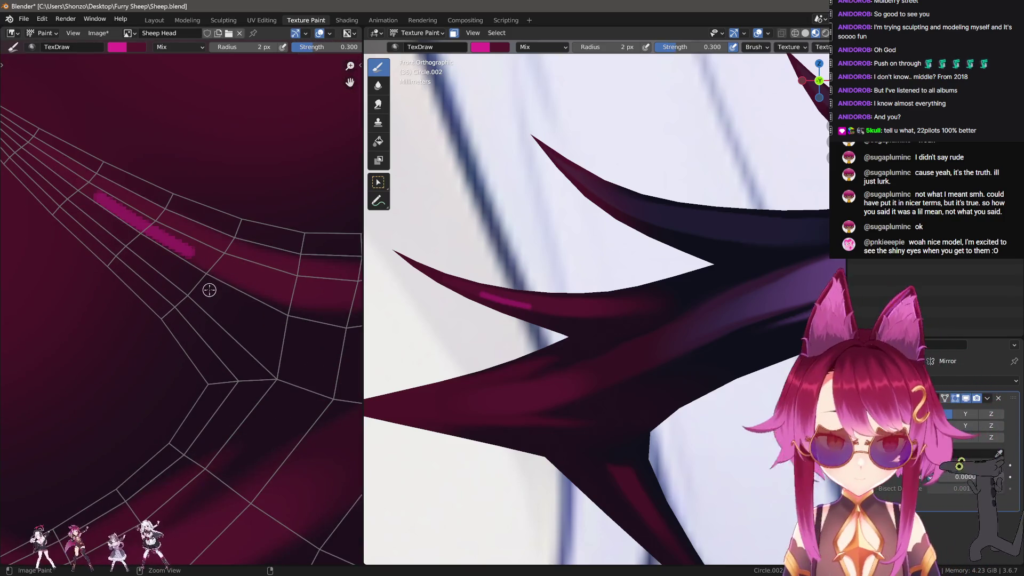
key(ctrl+z)
key(shift+f)
click(137, 237)
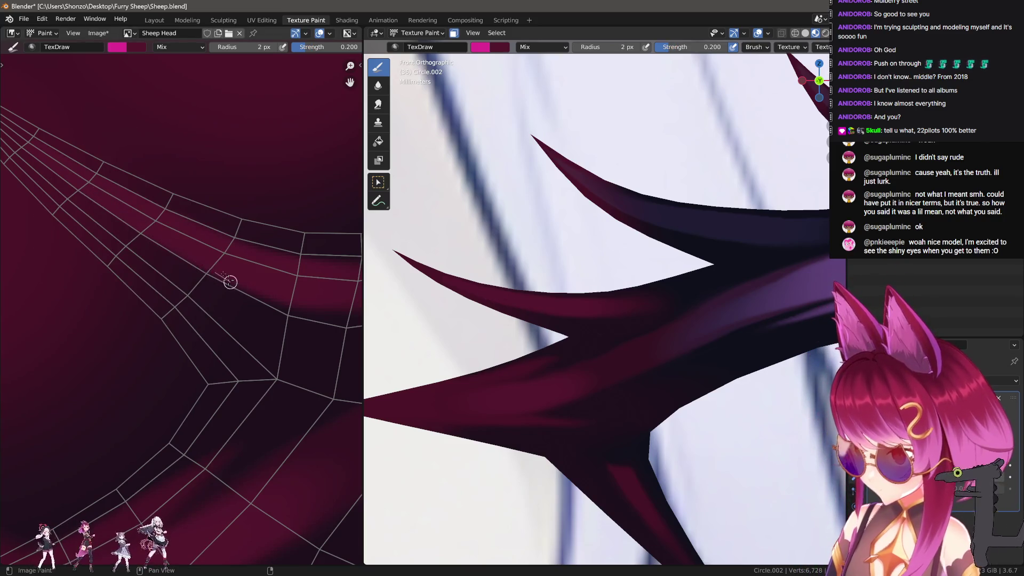
Undo the stray pink strokes and extend the highlight further left.
middle_drag(192, 245, 251, 309)
key(ctrl+z)
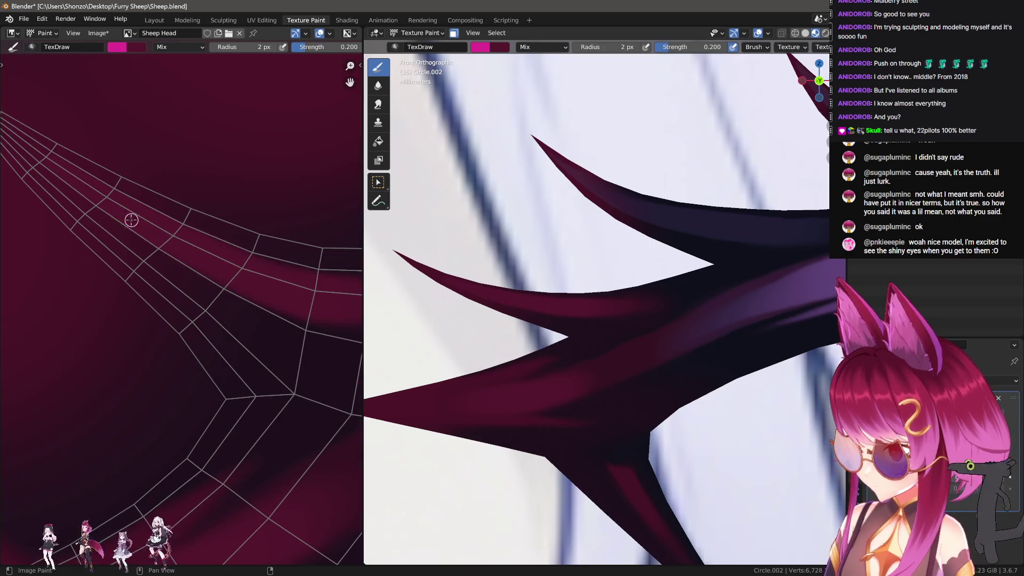
scroll(224, 282, down, 1)
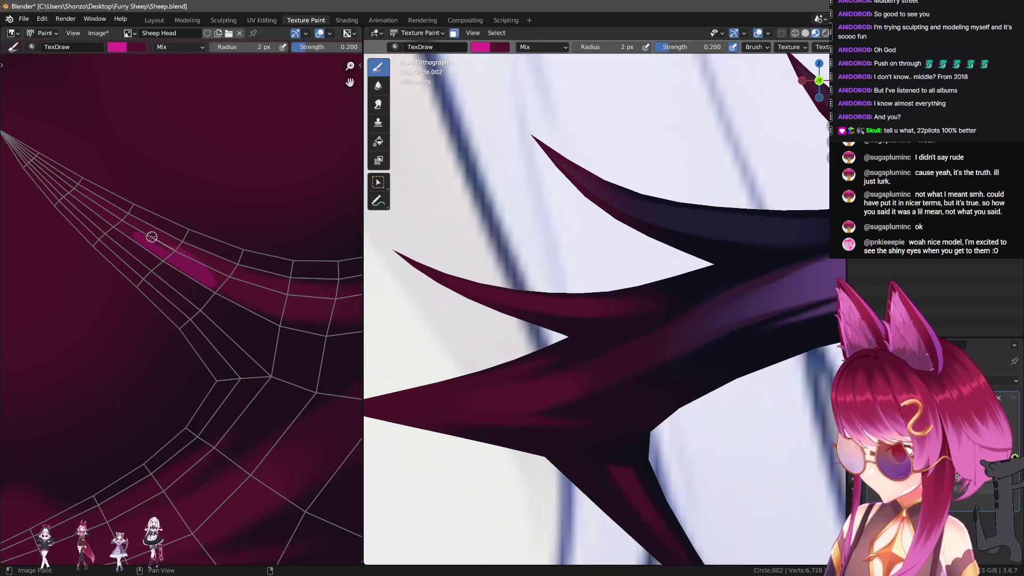
key(ctrl+z)
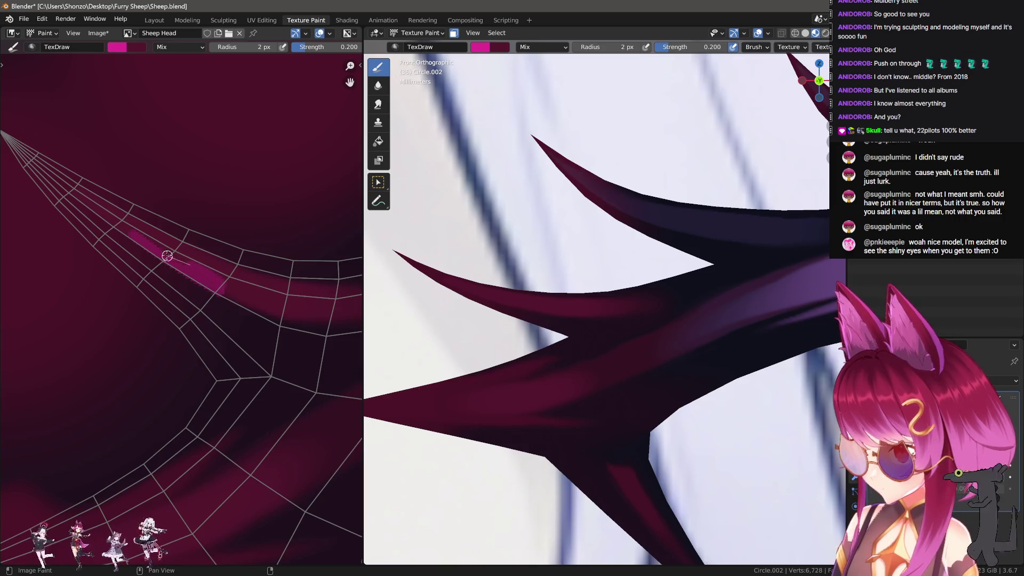
drag(133, 236, 128, 233)
Switch to the Smear brush at 4 px radius.
key(shift+space)
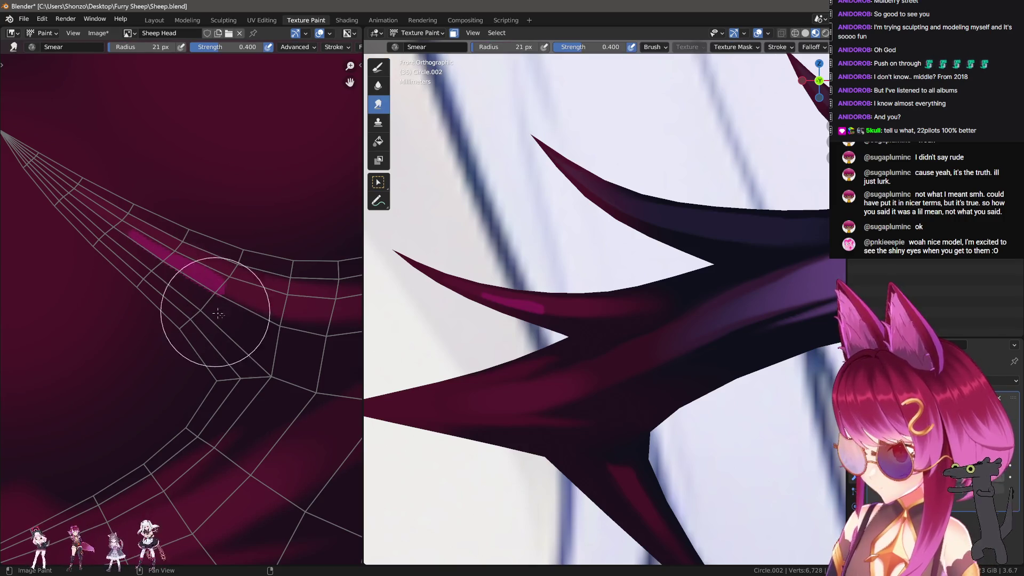
key(f)
click(169, 271)
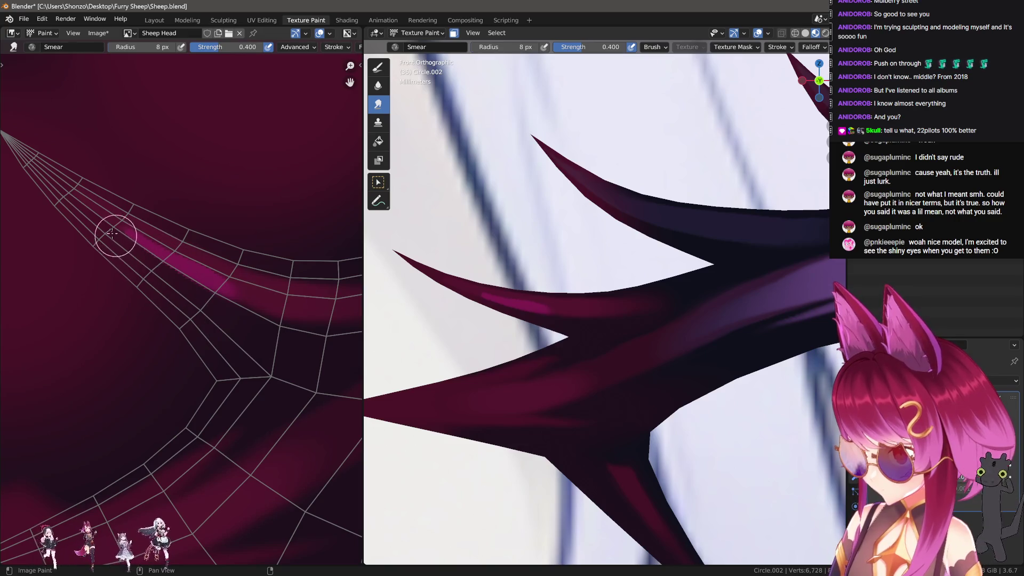
key(f)
click(218, 283)
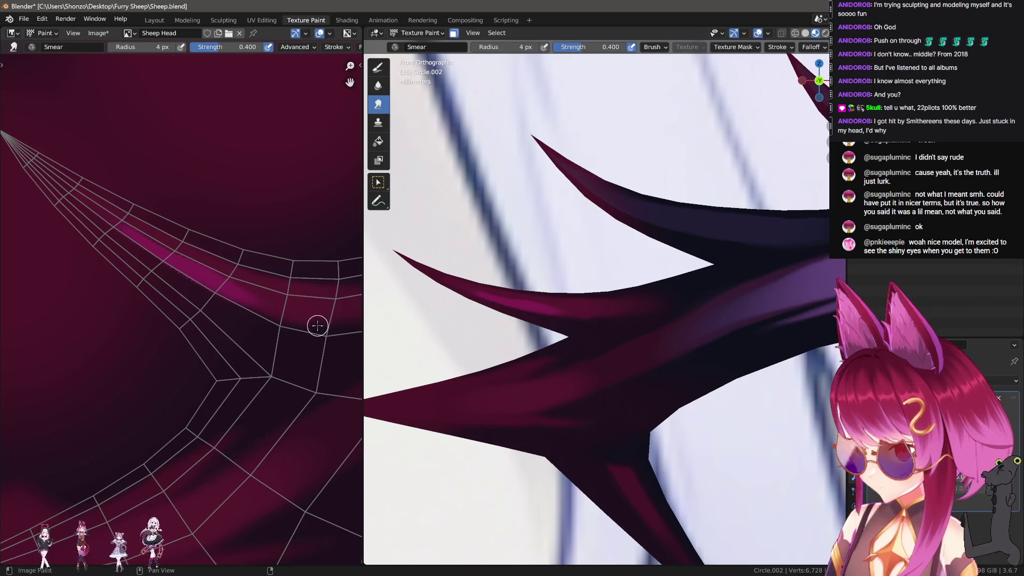
Enlarge the smear brush to 37 px radius.
scroll(234, 312, up, 3)
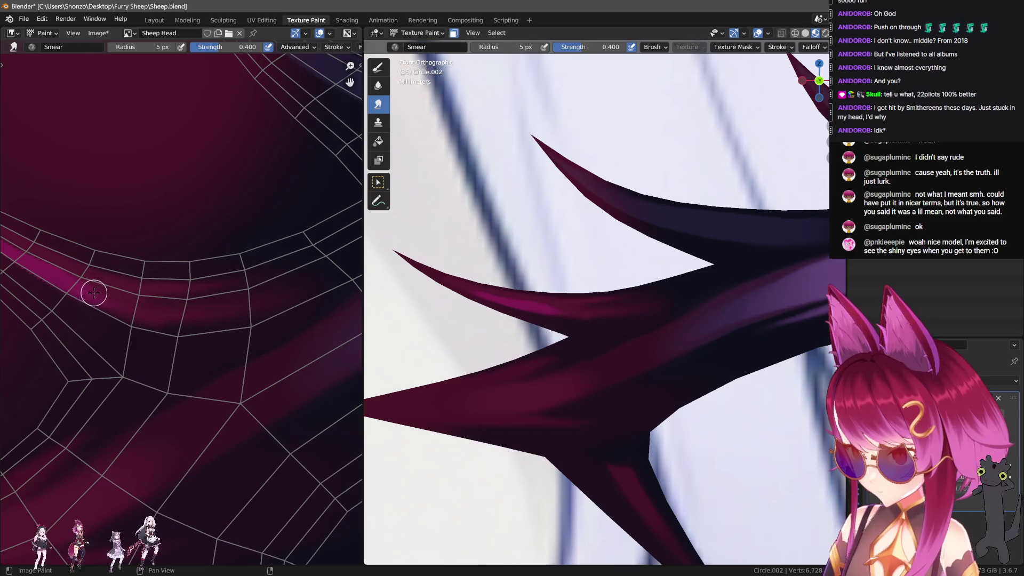
ctrl+scroll(186, 301, left, 2)
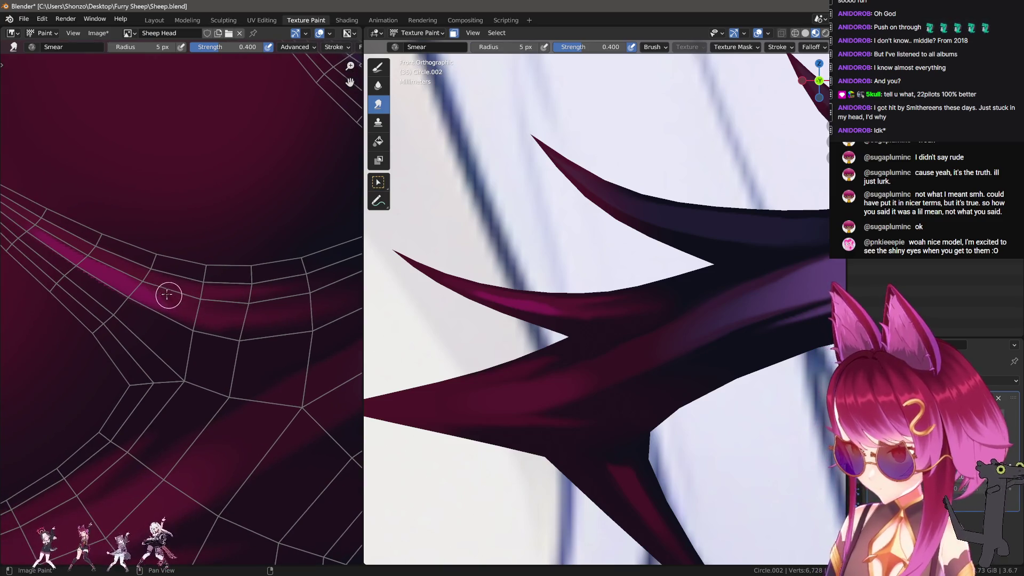
ctrl+scroll(85, 255, left, 3)
shift+scroll(85, 255, up, 2)
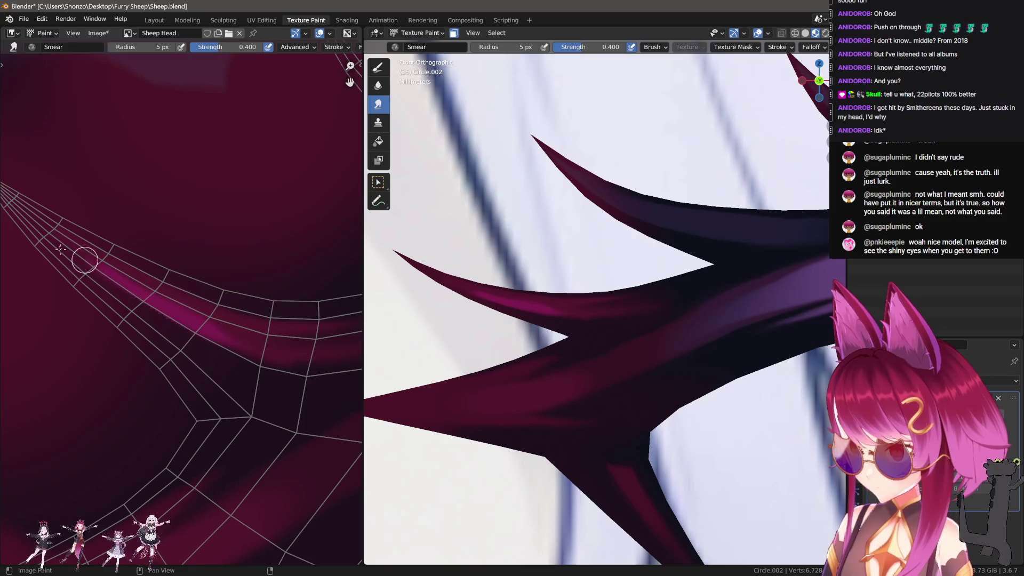
key(f)
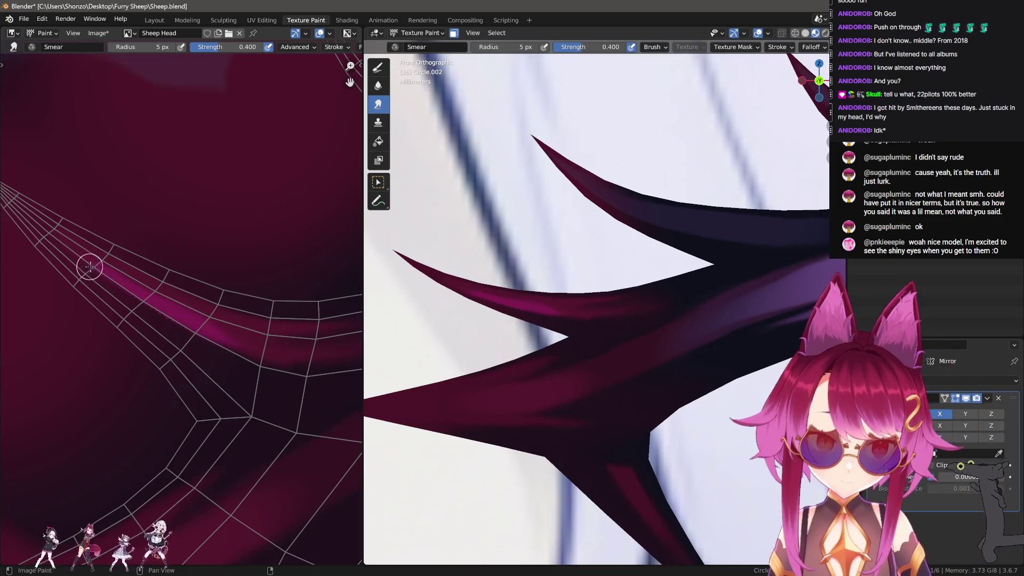
click(57, 287)
key(f)
click(113, 313)
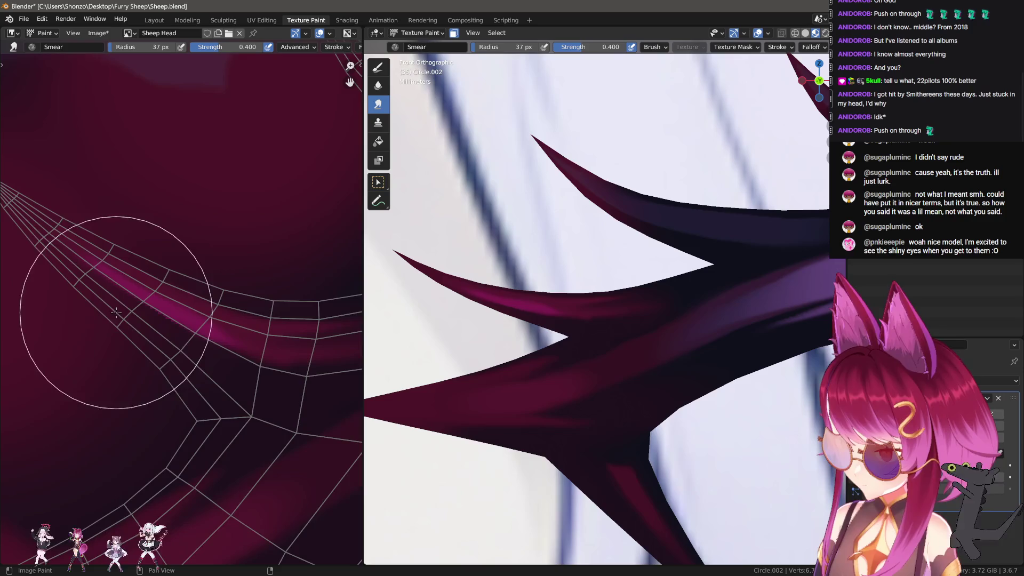
Set the smear brush to 9 px radius and 0.200 strength.
scroll(80, 304, up, 1)
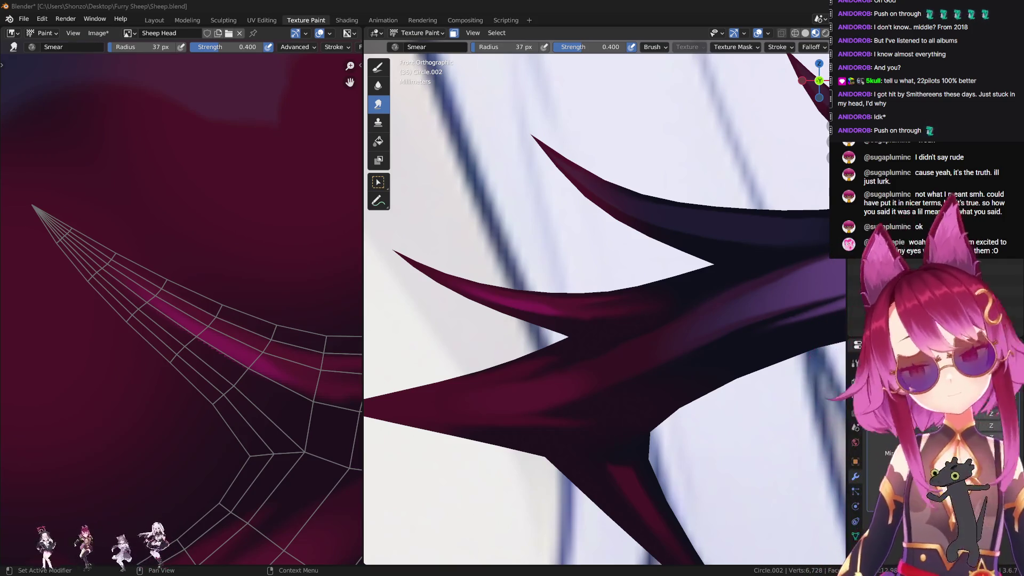
scroll(107, 354, up, 2)
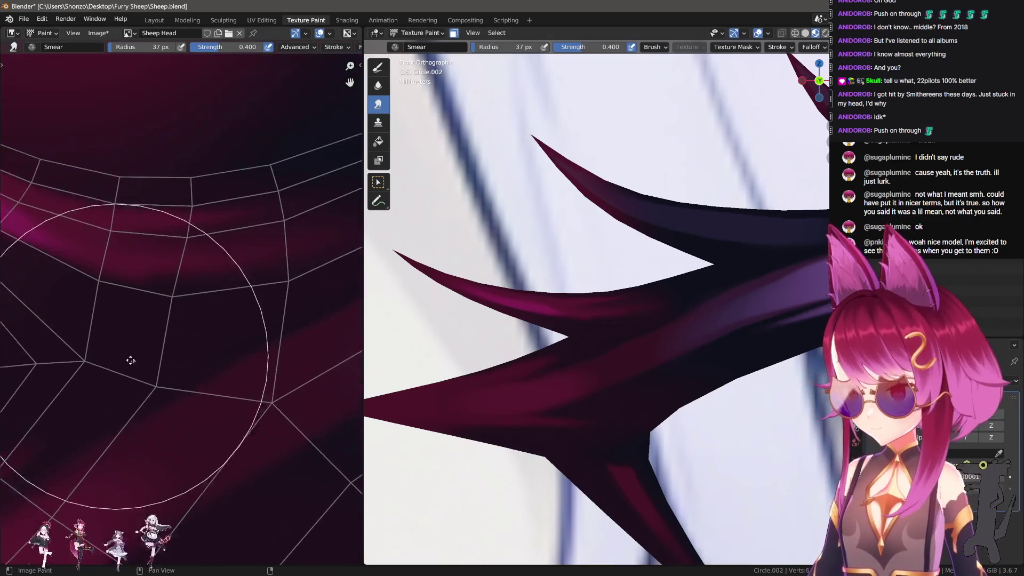
key(f)
click(139, 342)
scroll(138, 342, up, 2)
key(f)
click(155, 342)
key(shift+f)
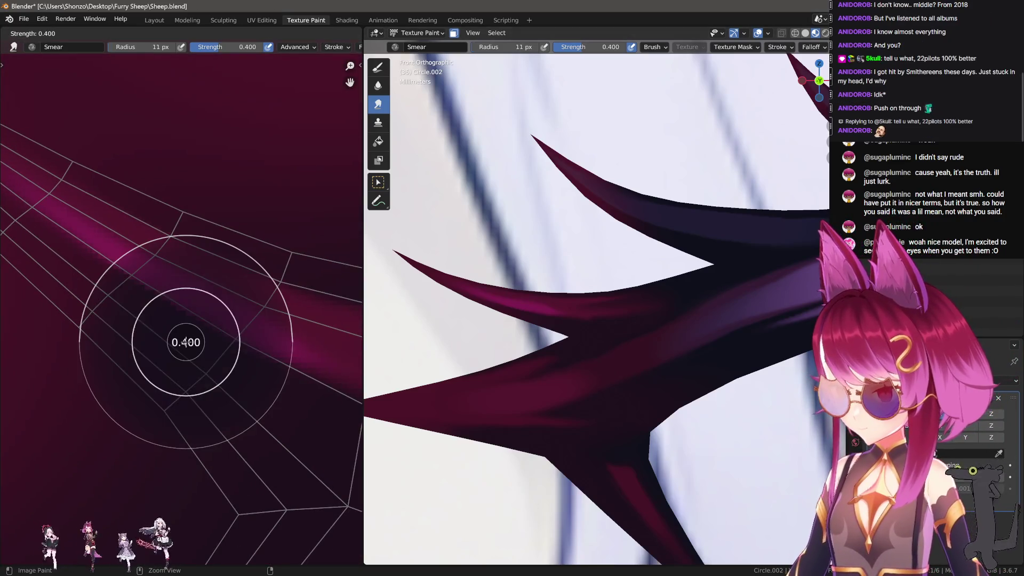
click(169, 339)
key(f)
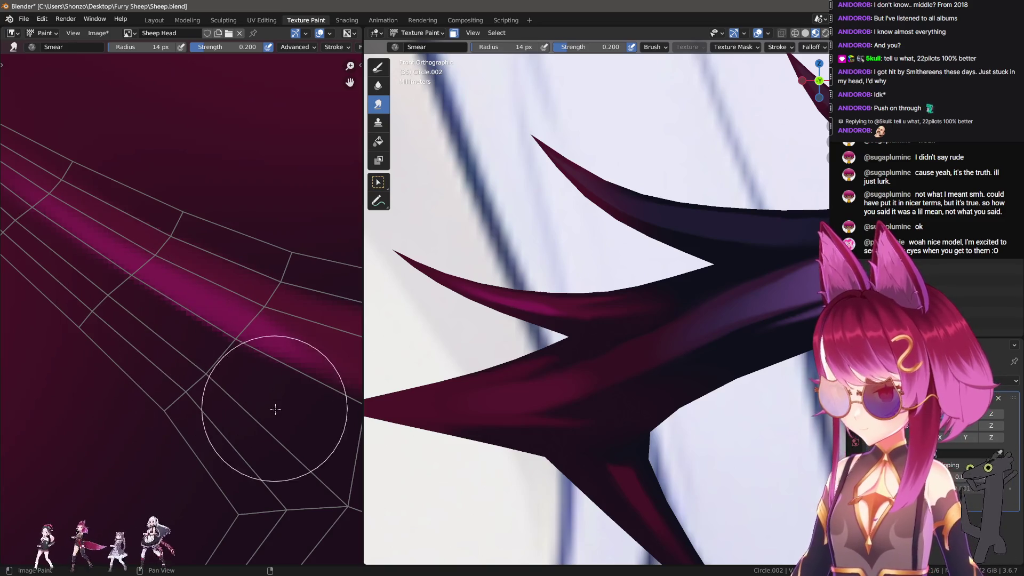
click(271, 406)
Smudge the magenta highlight's edges into the dark shading.
middle_drag(271, 406, 93, 347)
drag(186, 375, 279, 369)
scroll(649, 350, down, 5)
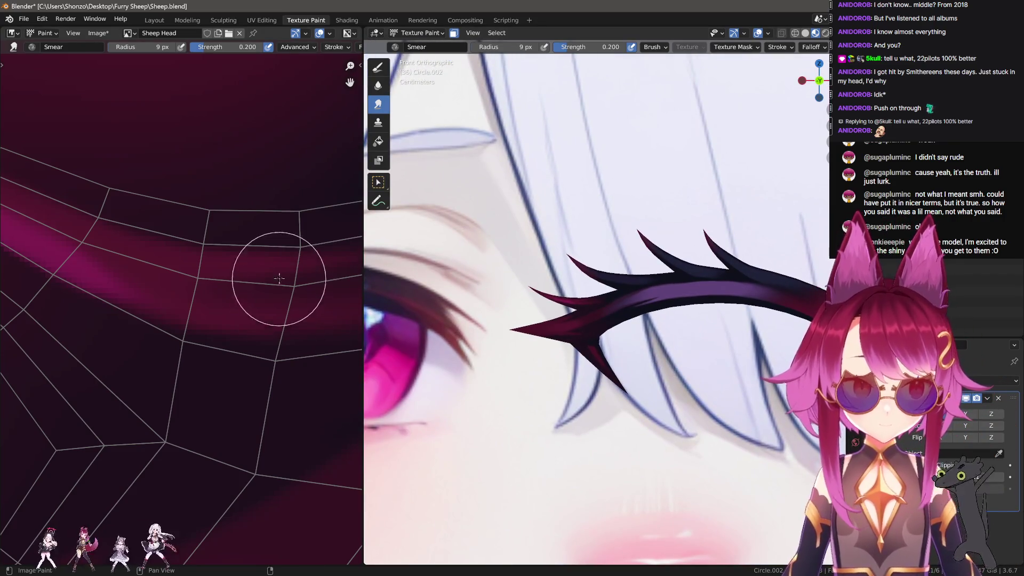
Set brush strength to 1.000 and paint a lighter red stroke across the horn.
scroll(229, 294, down, 3)
mouse_move(259, 287)
middle_down()
mouse_move(165, 426)
mouse_move(142, 329)
mouse_move(97, 266)
middle_up()
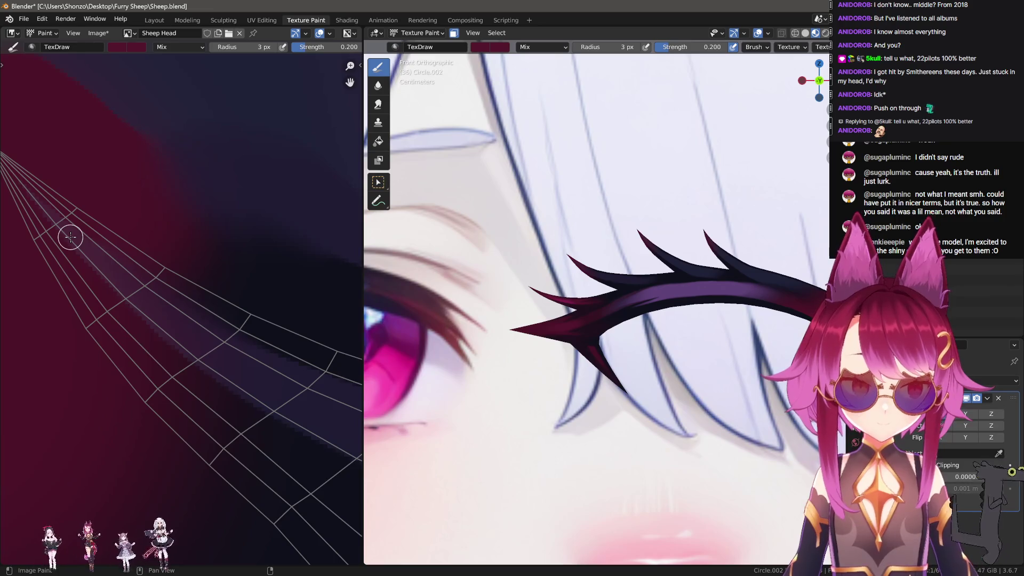
middle_drag(74, 242, 81, 234)
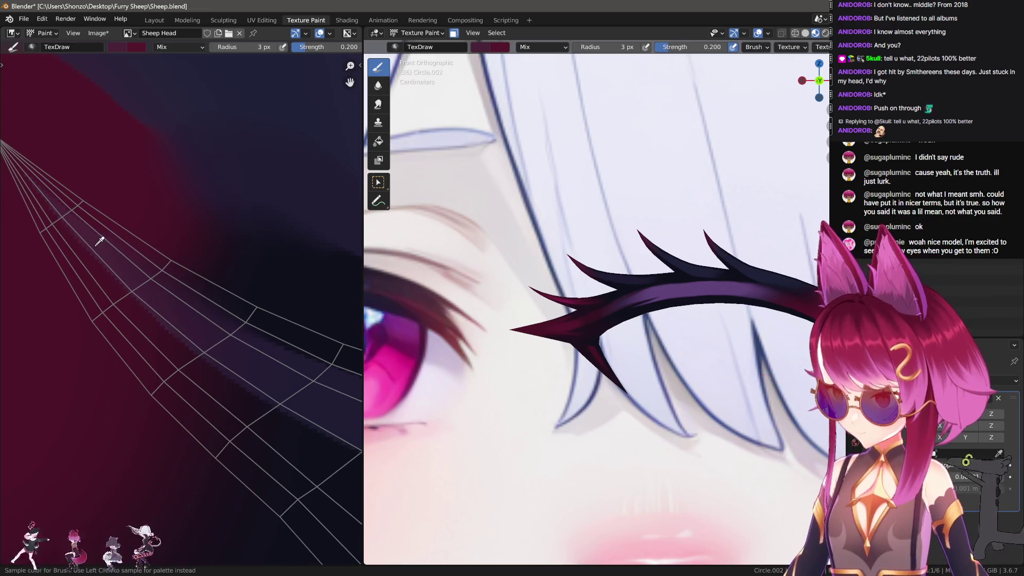
scroll(99, 241, up, 3)
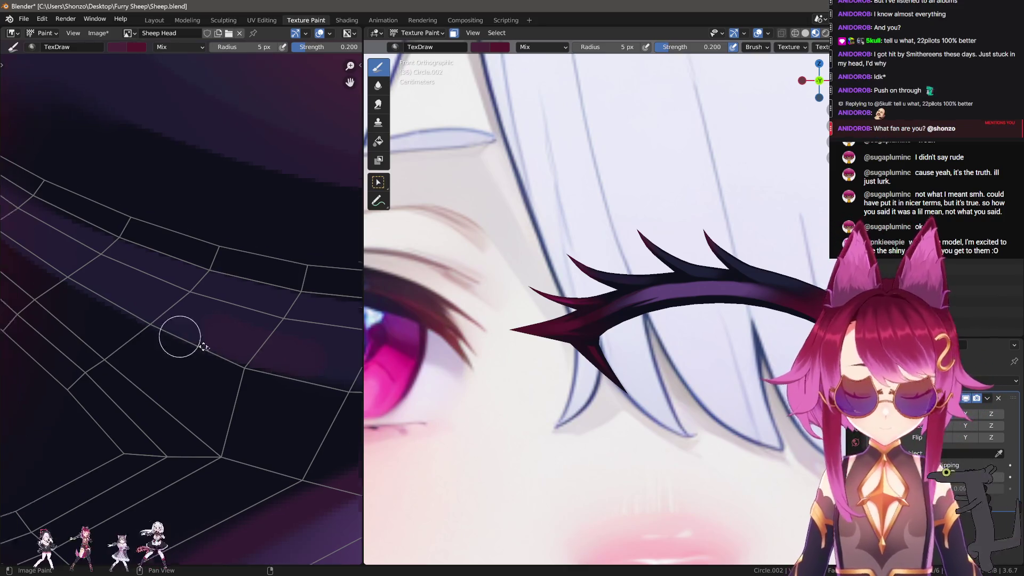
scroll(155, 324, down, 4)
mouse_move(247, 437)
middle_down()
mouse_move(242, 366)
mouse_move(257, 299)
middle_up()
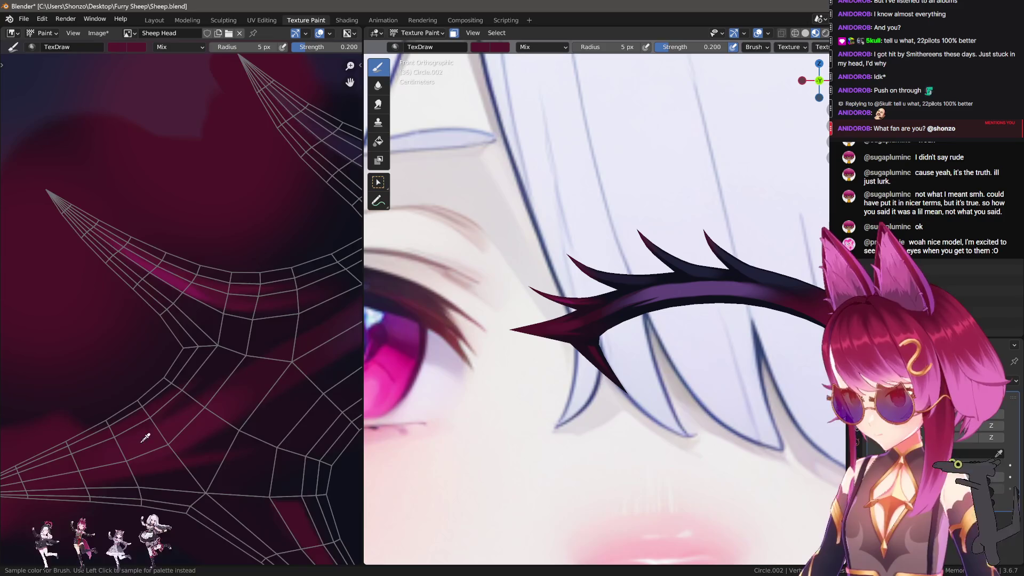
scroll(270, 421, up, 5)
scroll(213, 228, down, 3)
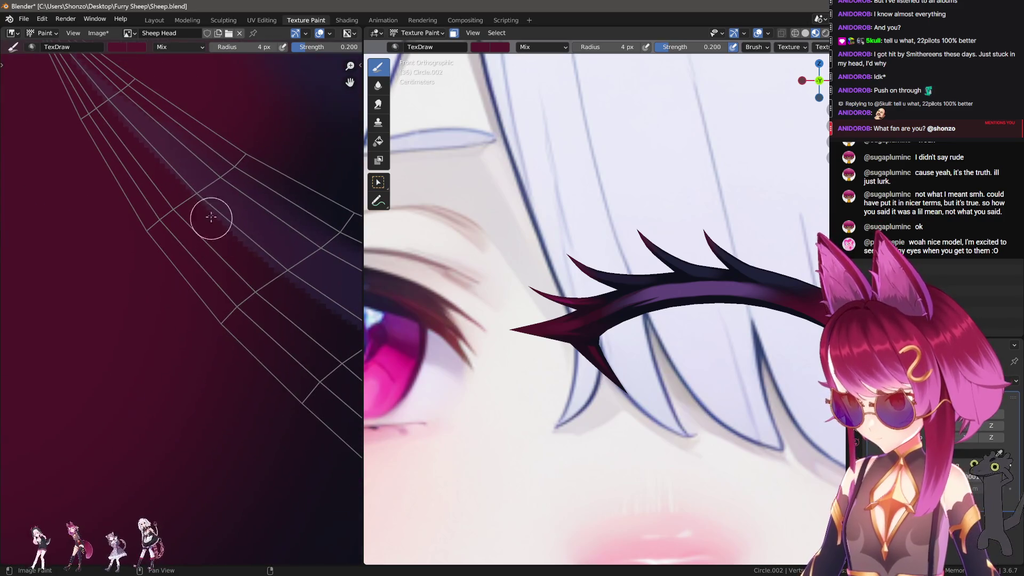
middle_drag(338, 293, 213, 281)
key(shift+f)
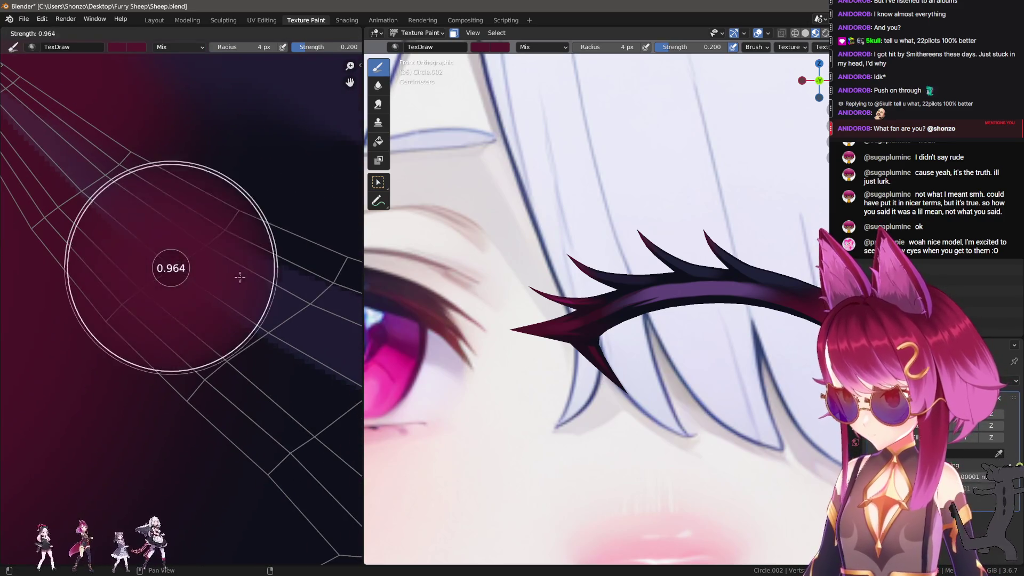
click(140, 220)
drag(107, 192, 259, 301)
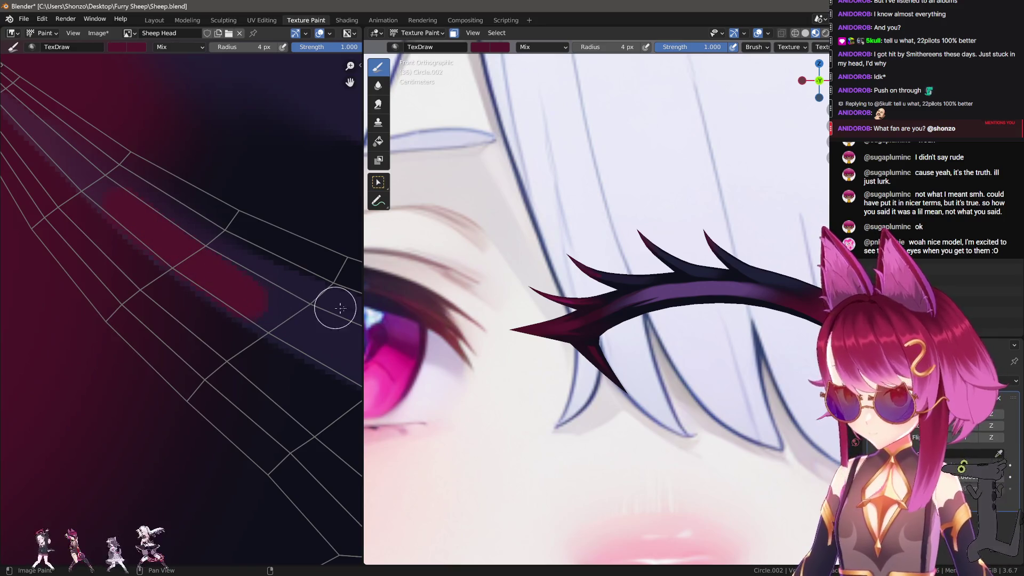
Try a thin 1 px line along the horn, then undo back to the red diagonal band.
scroll(605, 293, up, 3)
middle_drag(94, 246, 201, 336)
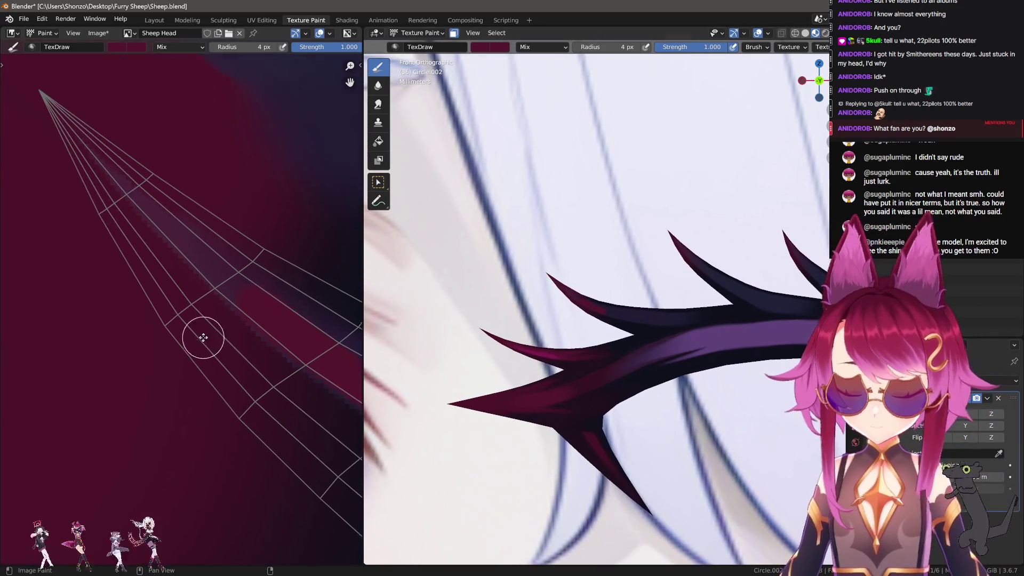
click(130, 193)
drag(162, 227, 303, 356)
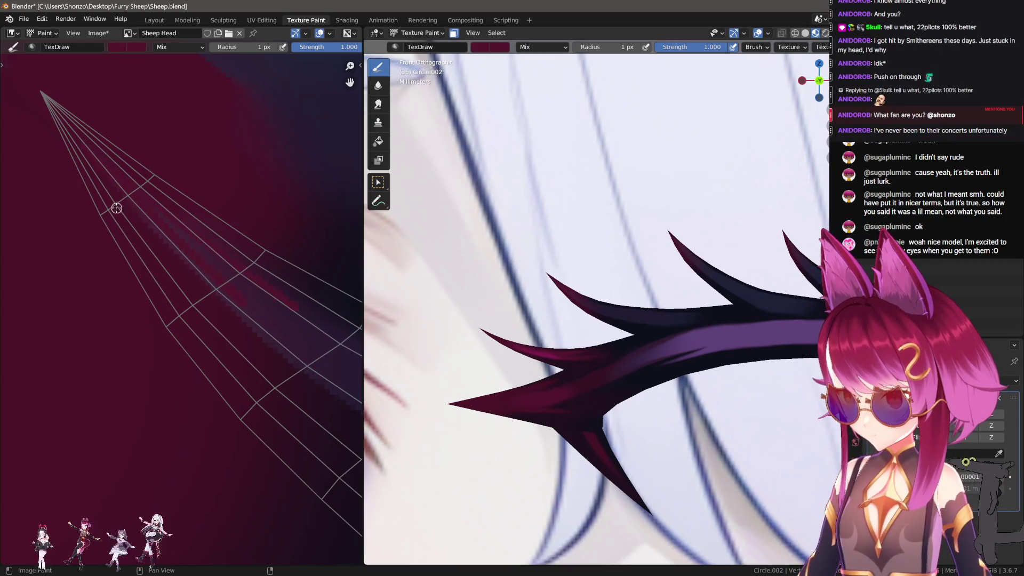
key(ctrl+z)
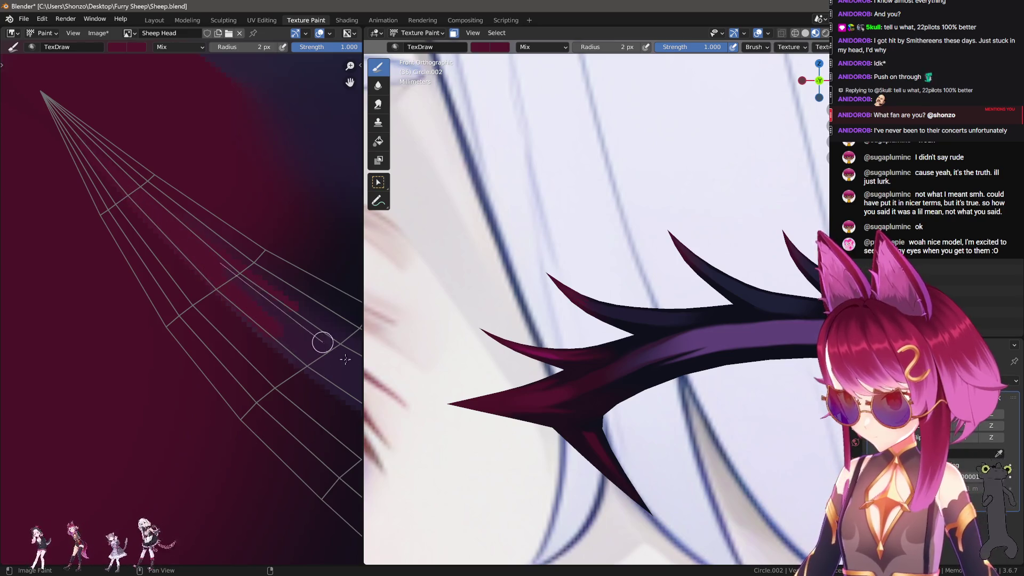
middle_drag(323, 342, 161, 230)
key(ctrl+z)
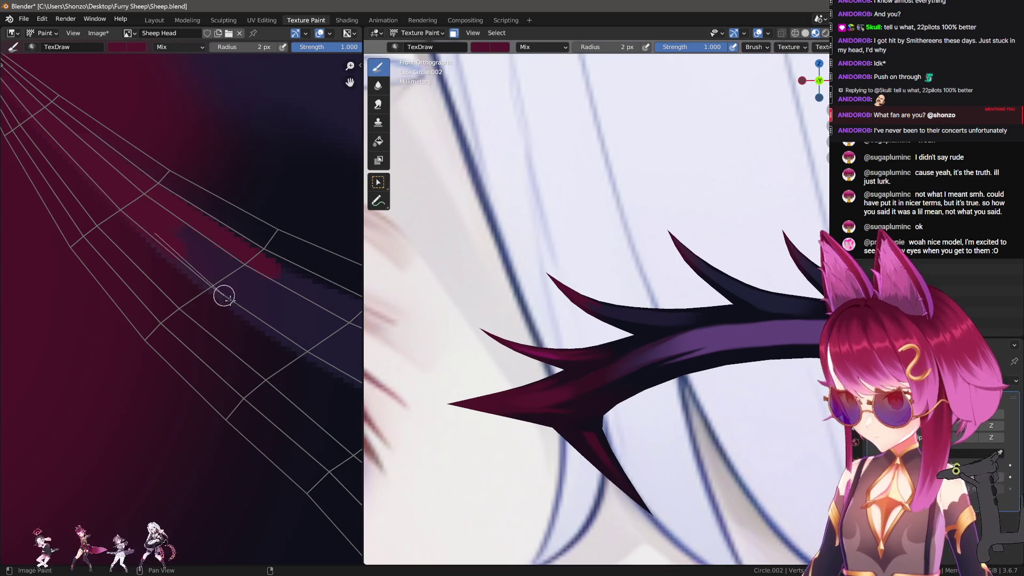
middle_drag(277, 331, 232, 286)
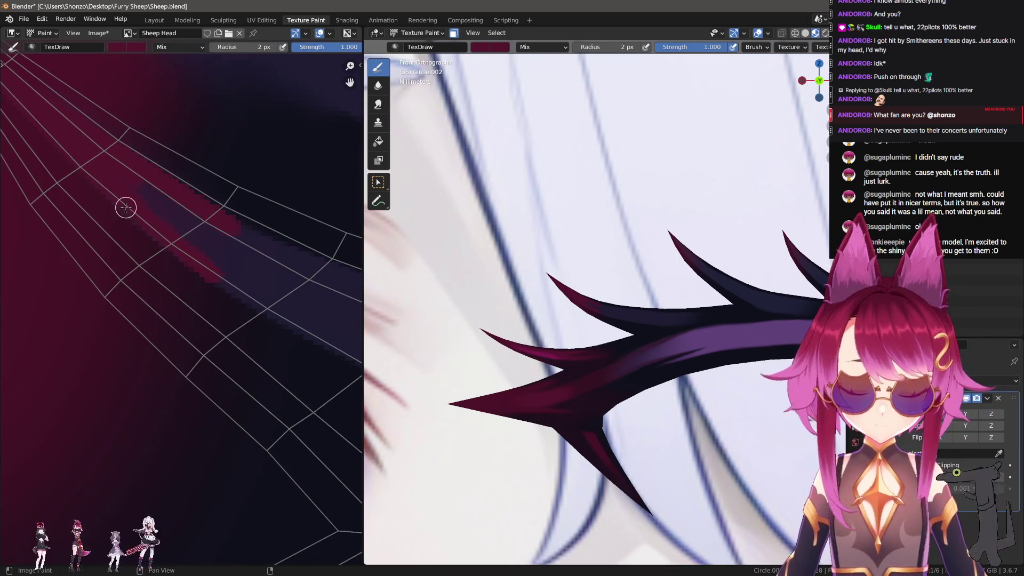
key(ctrl+z)
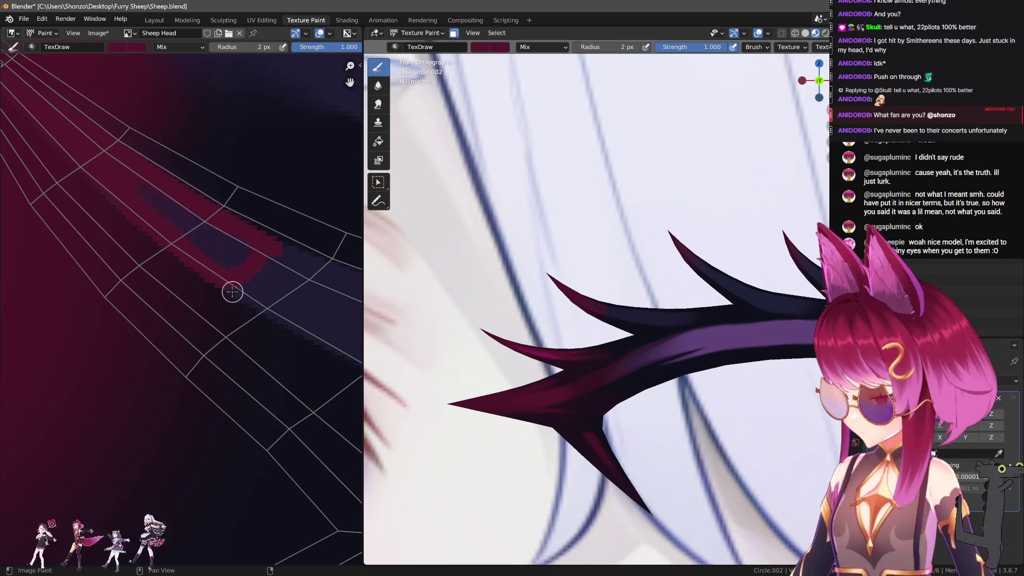
Widen the red band with a 4 px brush and smear its edge into the dark purple.
key(f)
drag(160, 214, 216, 251)
middle_drag(238, 254, 160, 240)
key(s)
key(f)
click(151, 213)
mouse_move(137, 218)
mouse_down()
mouse_move(88, 192)
mouse_move(194, 229)
mouse_move(133, 209)
mouse_move(240, 263)
mouse_move(274, 293)
mouse_up()
scroll(274, 293, down, 2)
key(d)
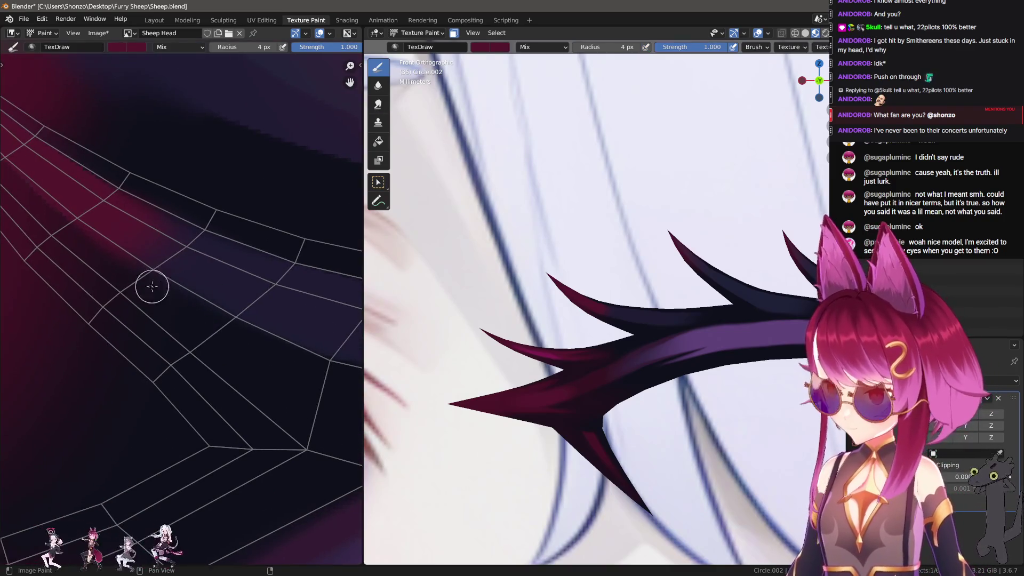
scroll(183, 280, down, 3)
key(n)
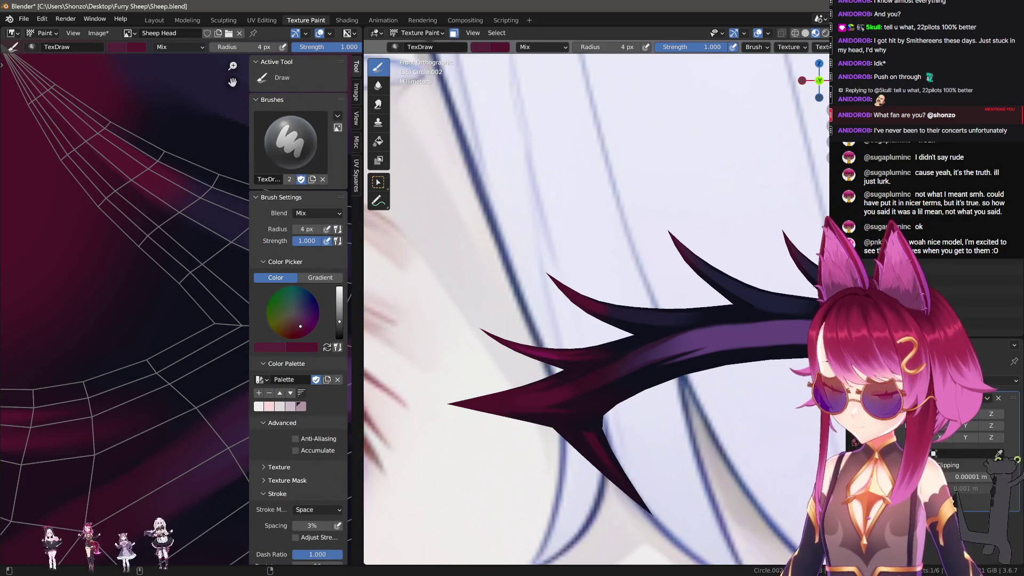
Brighten the colour toward pink and dab a short pink patch onto the crimson band.
drag(340, 321, 339, 313)
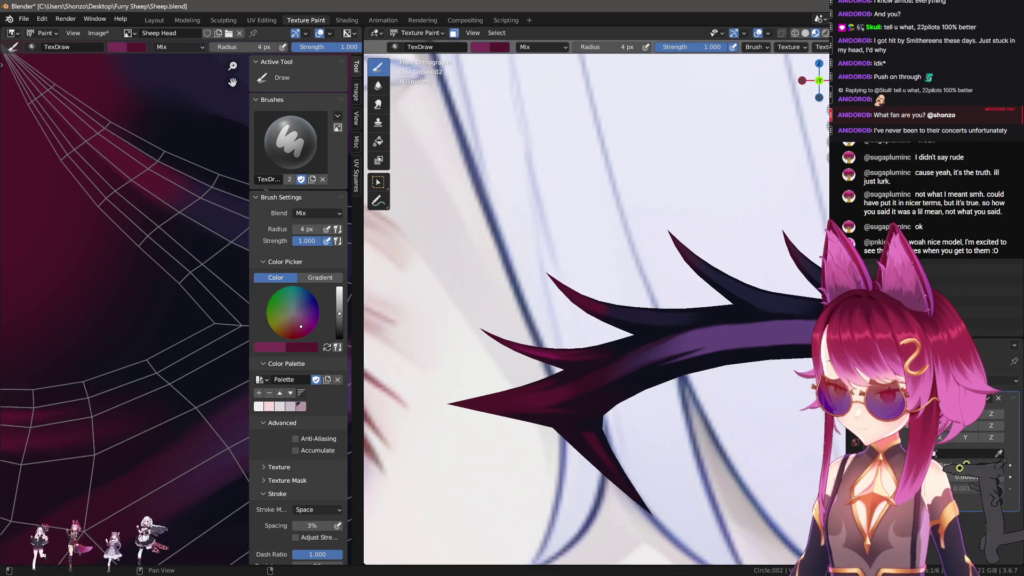
key(bracketleft)
key(bracketleft)
key(bracketleft)
drag(156, 187, 216, 229)
key(n)
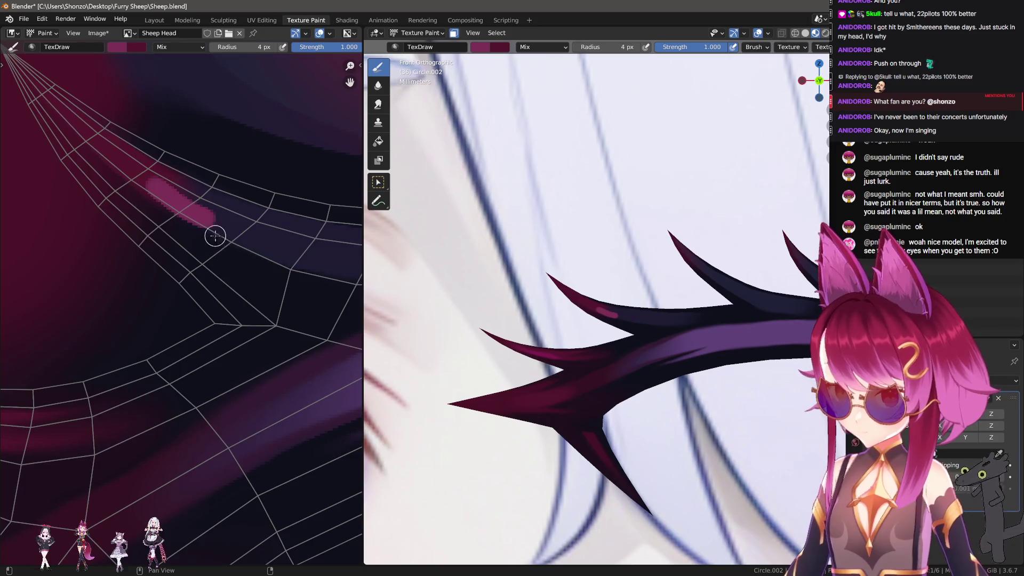
scroll(219, 307, up, 3)
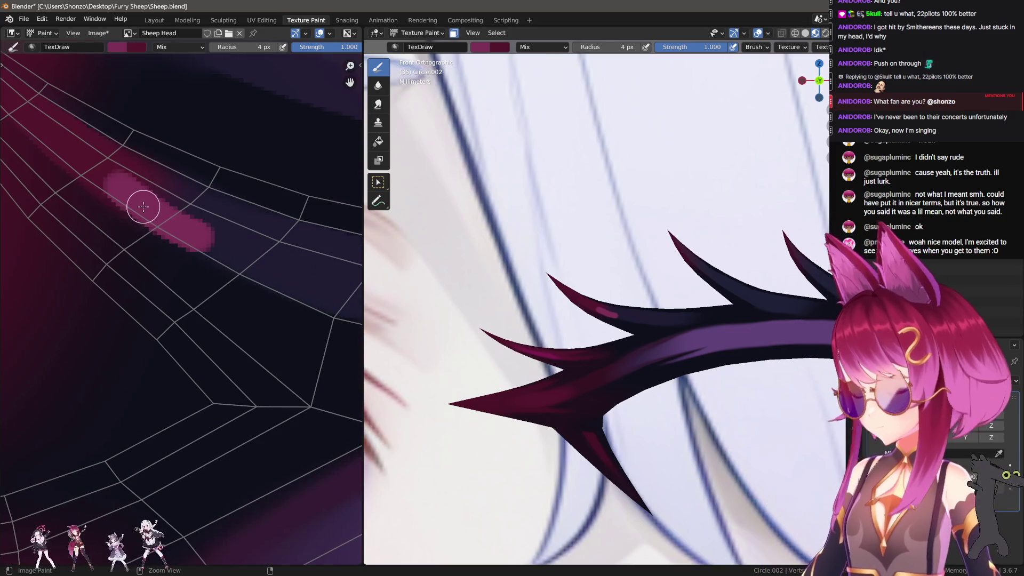
key(ctrl+z)
click(127, 197)
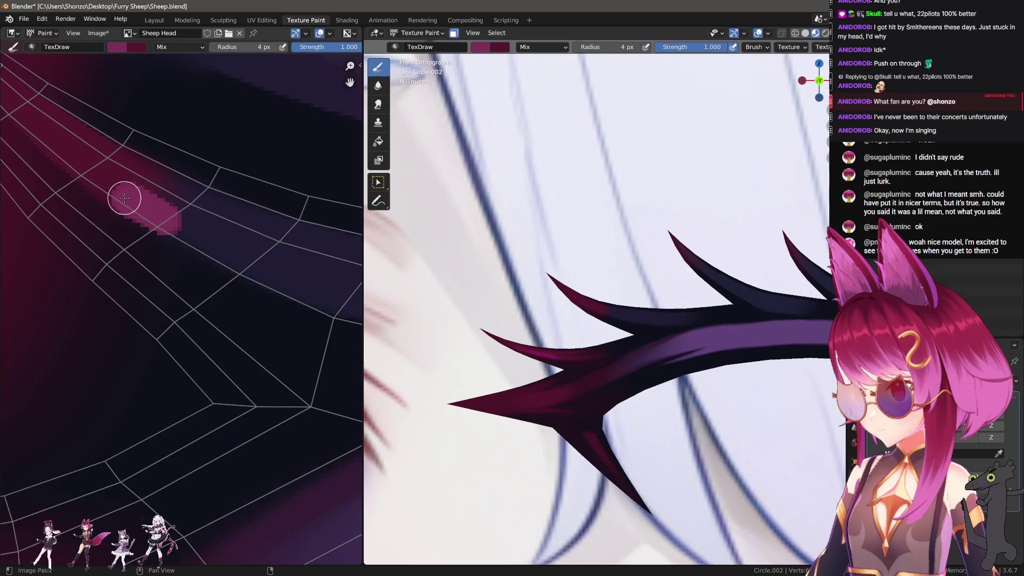
mouse_move(134, 193)
mouse_down()
mouse_move(176, 183)
mouse_move(179, 221)
mouse_up()
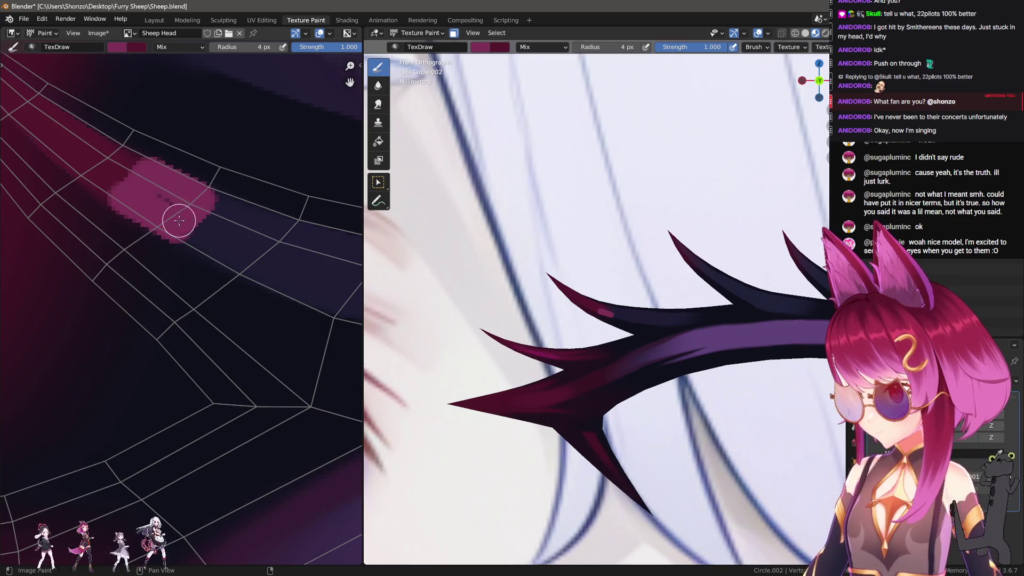
mouse_move(209, 234)
middle_down()
mouse_move(178, 194)
mouse_move(183, 179)
middle_up()
key(s)
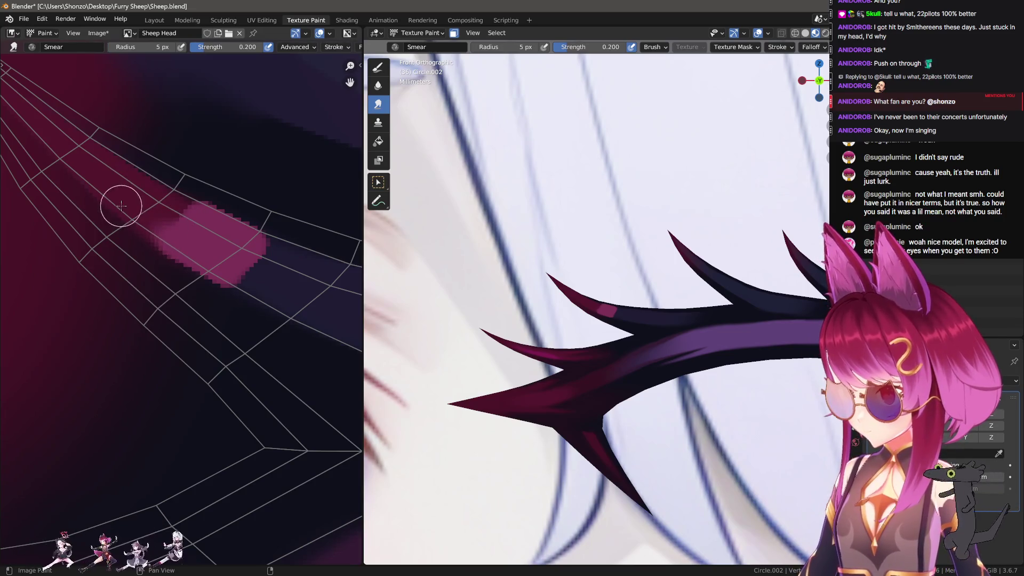
With a smaller Smear brush, drag the pink dab leftward along the band.
click(158, 233)
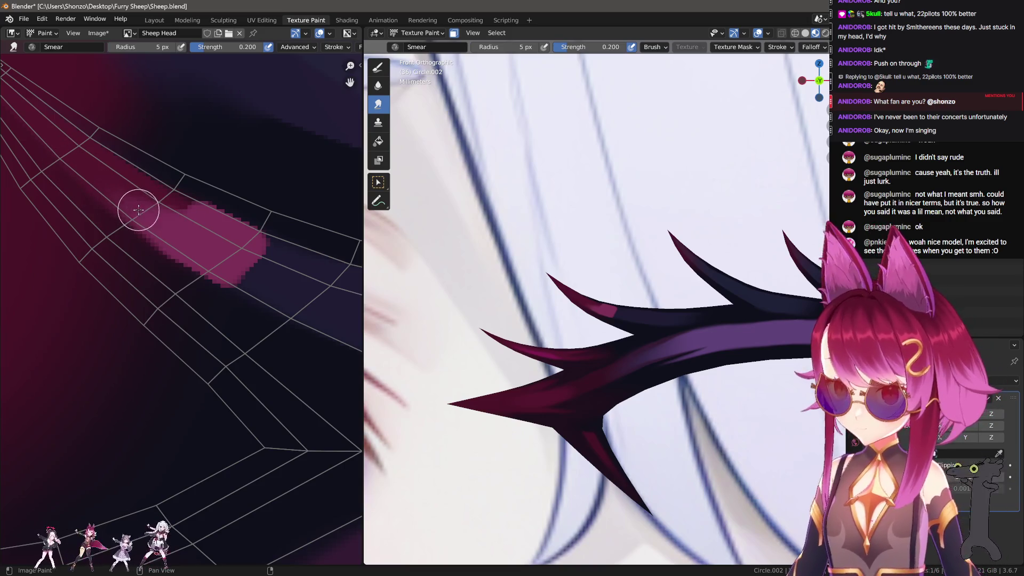
middle_drag(214, 227, 214, 246)
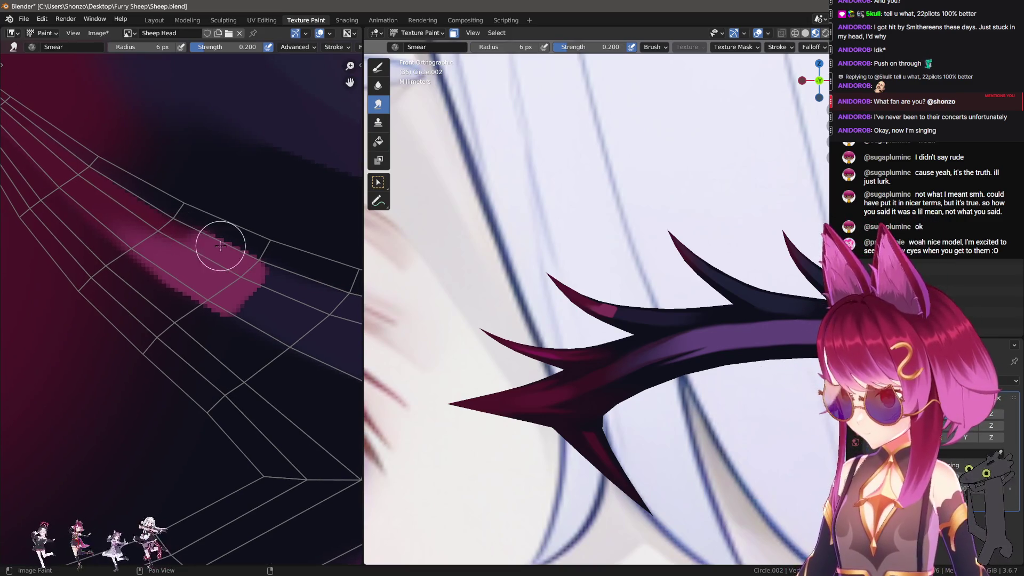
key(f)
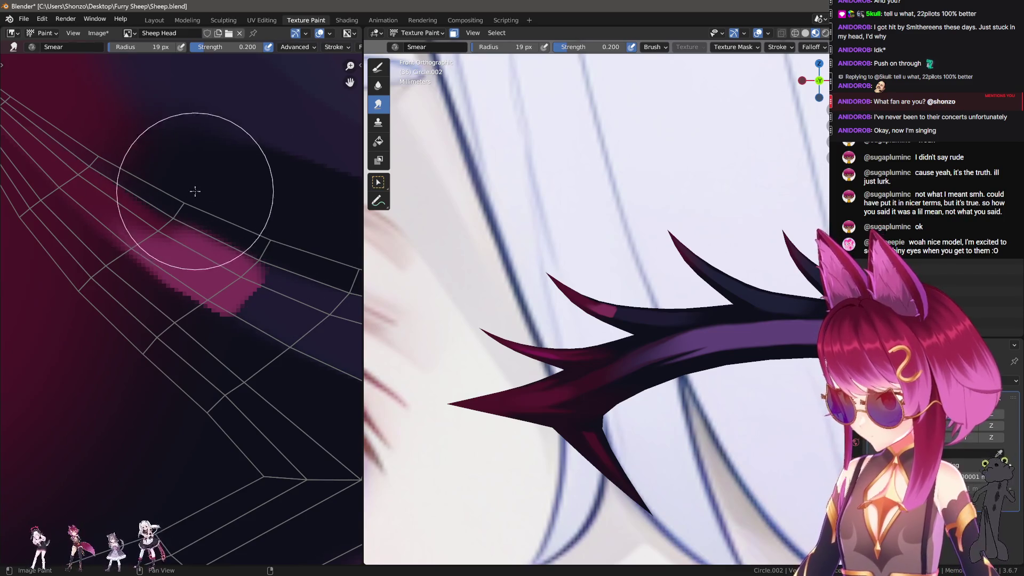
click(172, 177)
middle_drag(286, 282, 218, 217)
key(f)
click(239, 239)
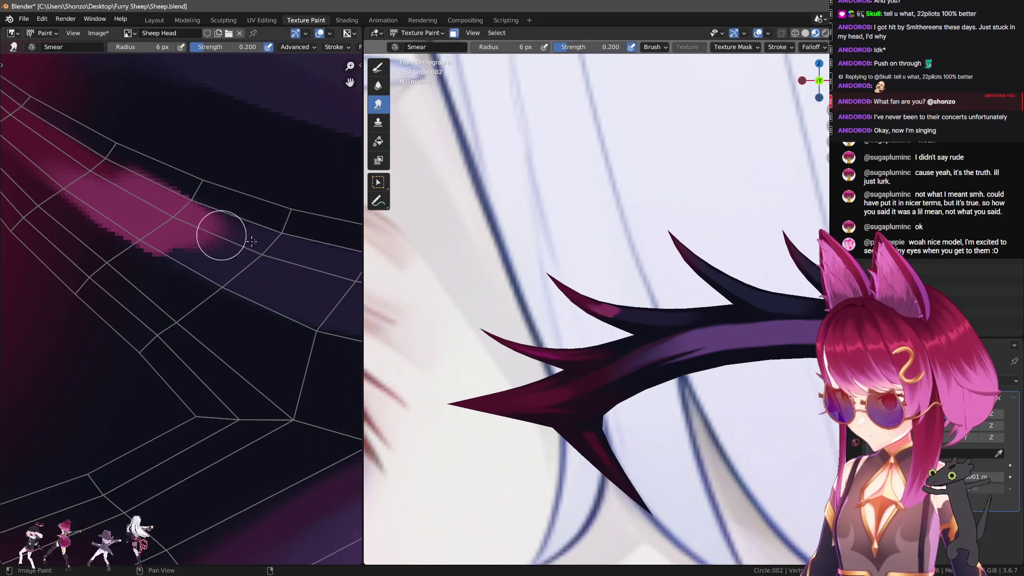
middle_drag(245, 241, 120, 216)
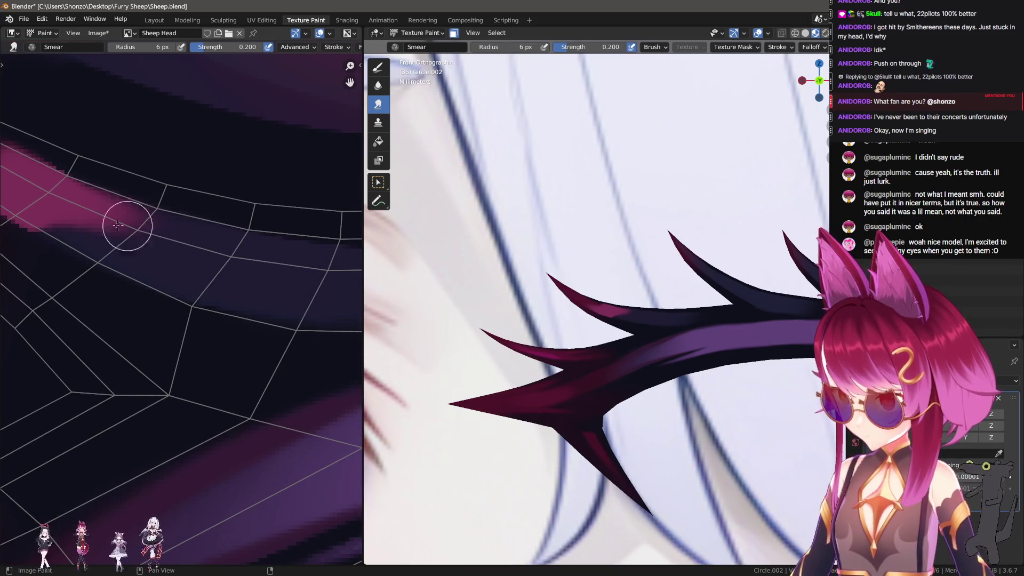
drag(129, 227, 116, 222)
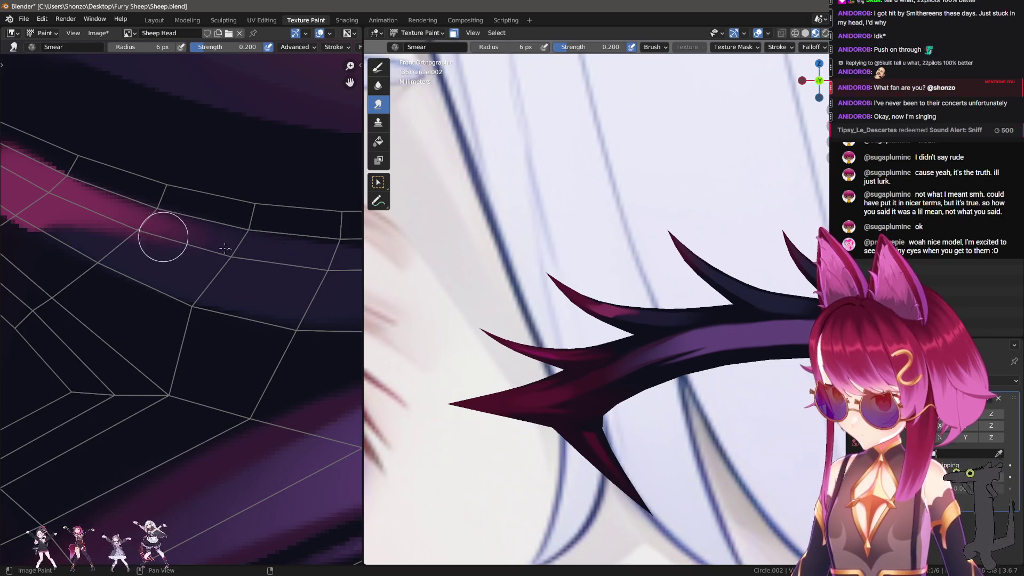
At 0.600 strength, smear the pink band rightward and down-right along the horn.
ctrl+scroll(263, 262, up, 2)
key(shift+f)
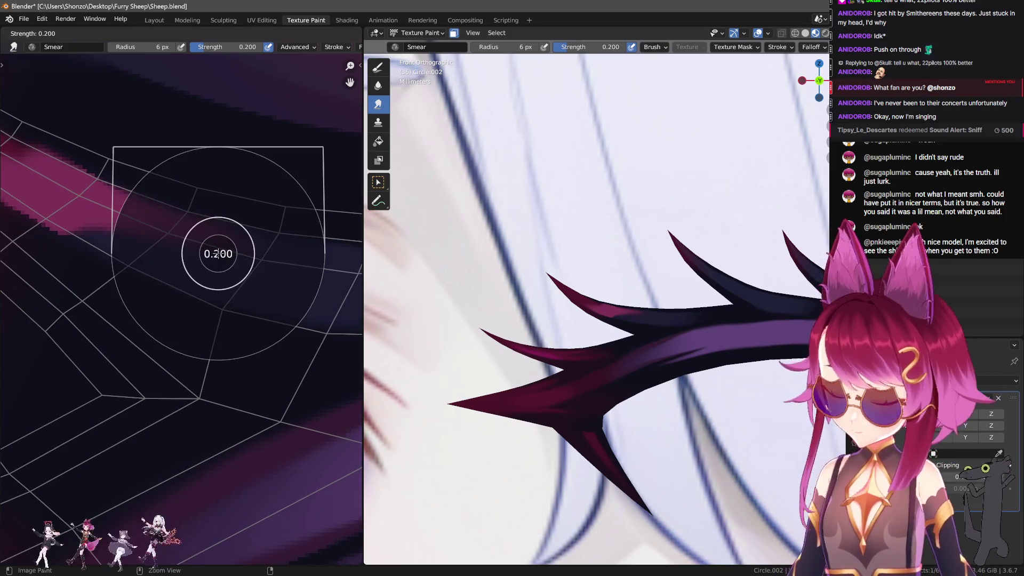
click(264, 263)
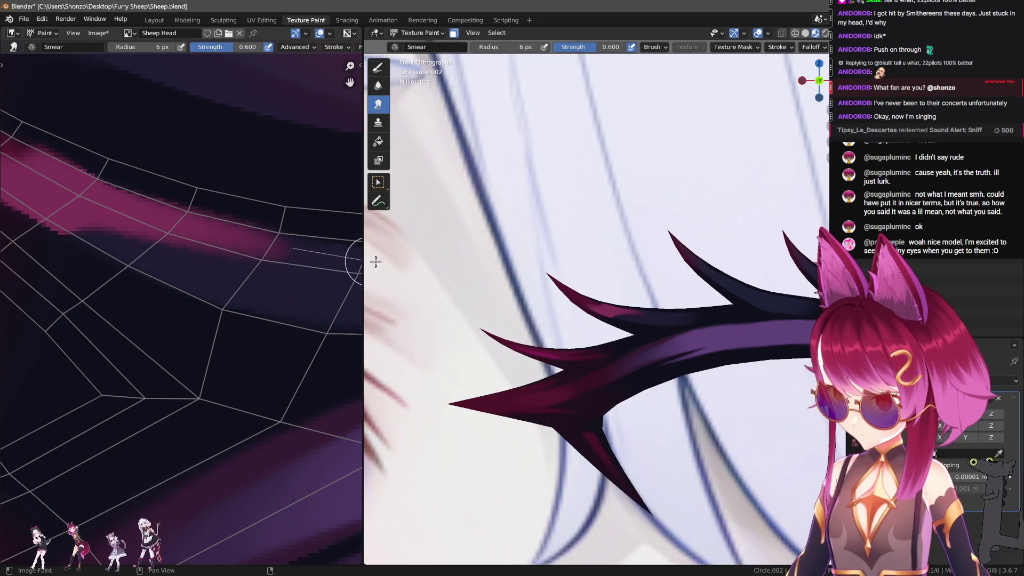
key(n)
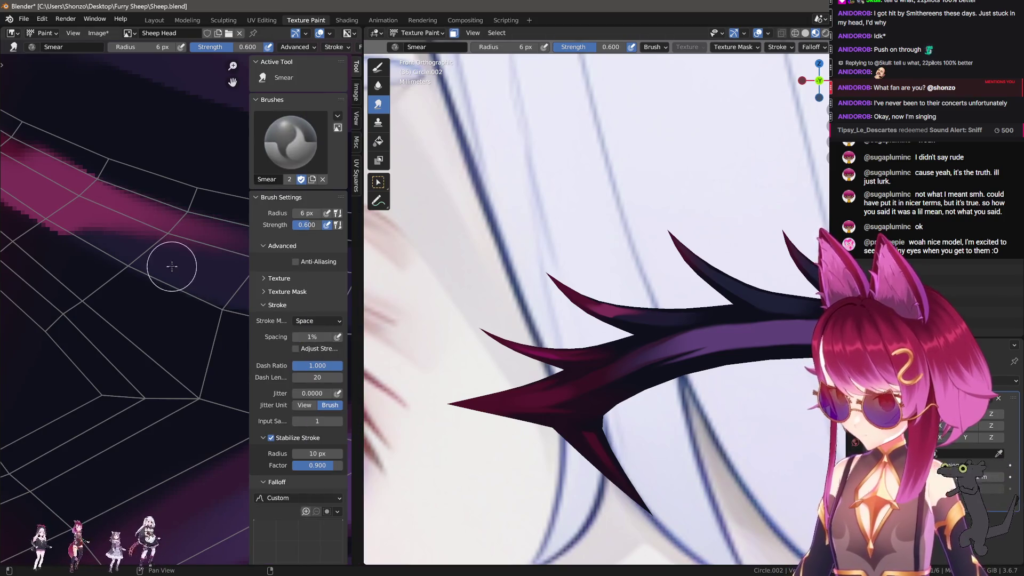
key(n)
drag(82, 205, 368, 262)
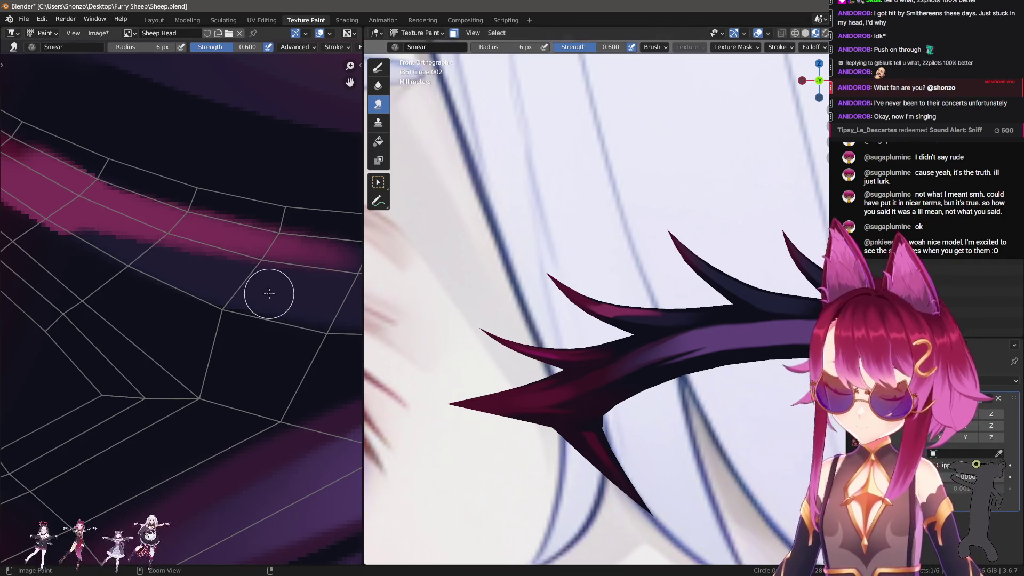
scroll(154, 234, up, 1)
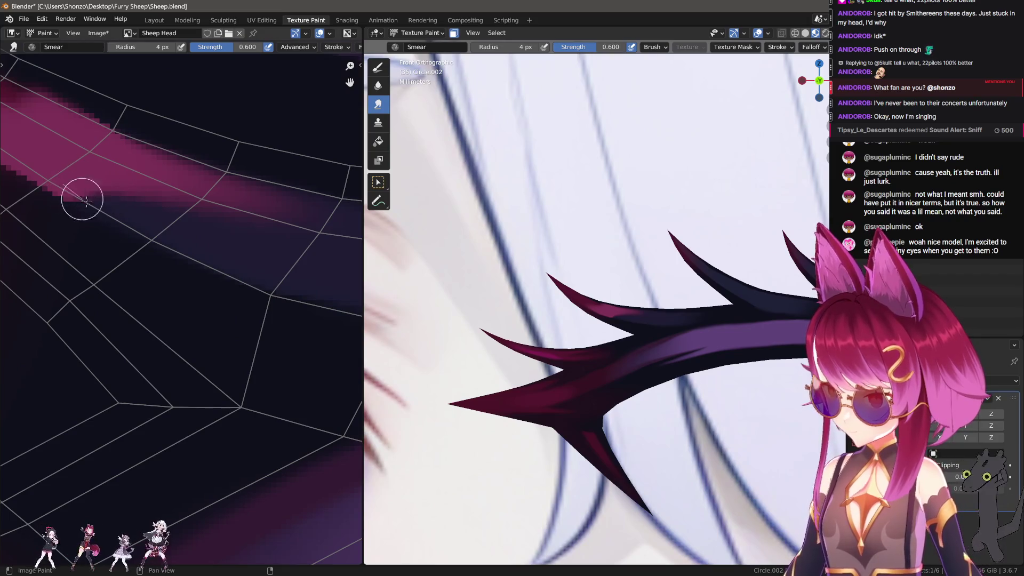
drag(82, 199, 185, 254)
Lower strength to 0.300 and make diagonal smears across the pink band at 6 px radius.
key(shift+f)
click(181, 240)
drag(64, 187, 188, 245)
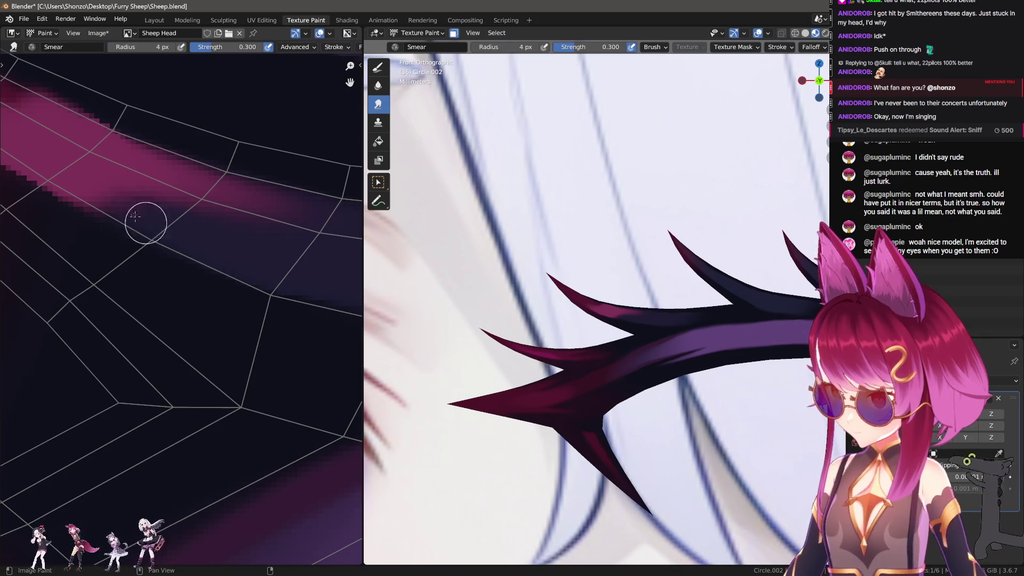
drag(69, 184, 211, 260)
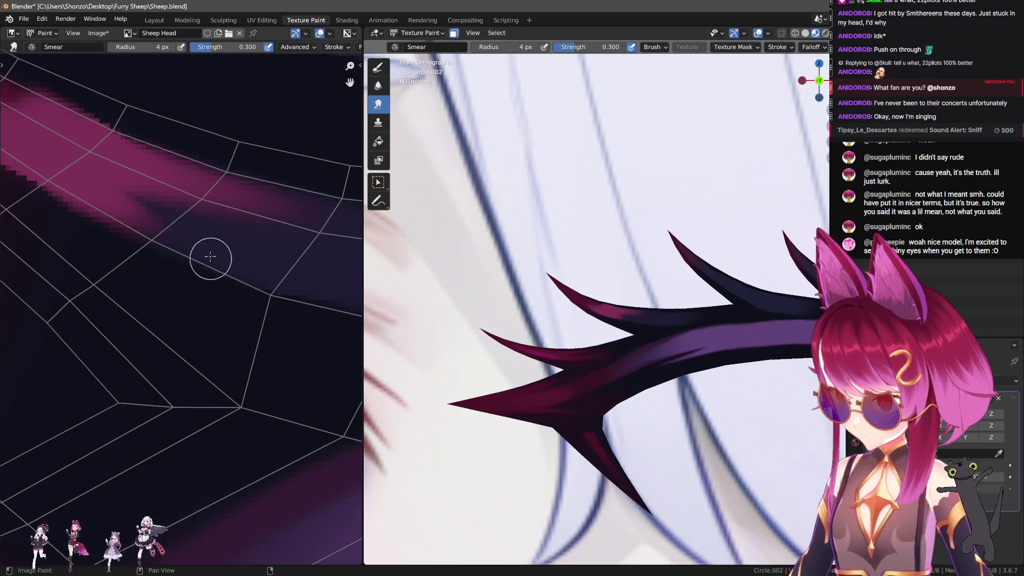
middle_drag(285, 228, 231, 227)
key(f)
click(233, 243)
mouse_move(69, 185)
mouse_down()
mouse_move(107, 227)
mouse_move(205, 250)
mouse_up()
Enlarge the smear radius to 12 then 30 px and soften the pink band with a wide pass.
scroll(206, 250, down, 1)
key(f)
click(171, 252)
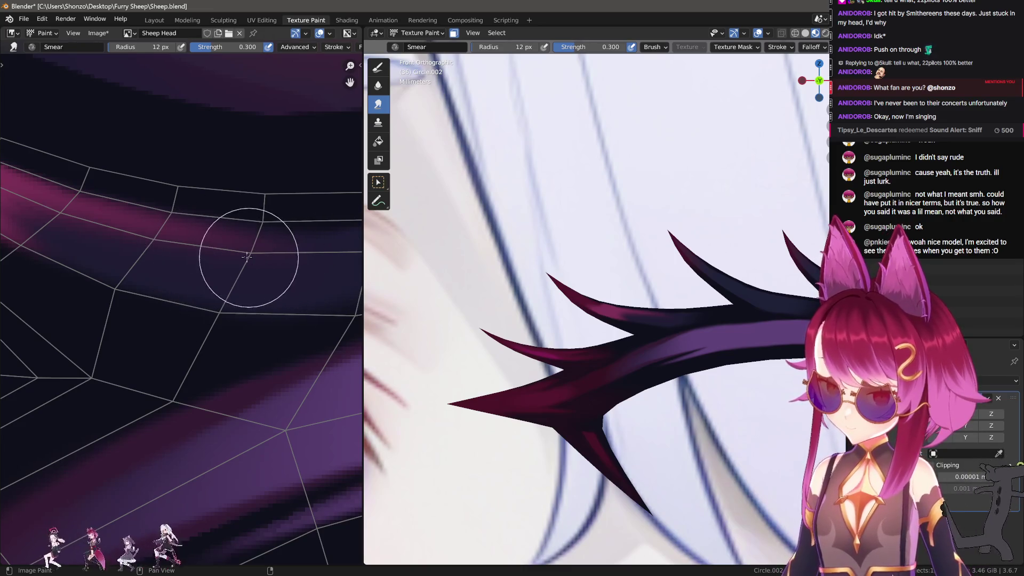
middle_drag(133, 241, 278, 302)
scroll(112, 203, up, 1)
key(f)
click(175, 294)
mouse_move(176, 294)
mouse_down()
mouse_move(183, 251)
mouse_move(235, 239)
mouse_up()
key(shift+space)
Paint dark colour over the lower pink band and blend it in with an 18 px smear.
key(1)
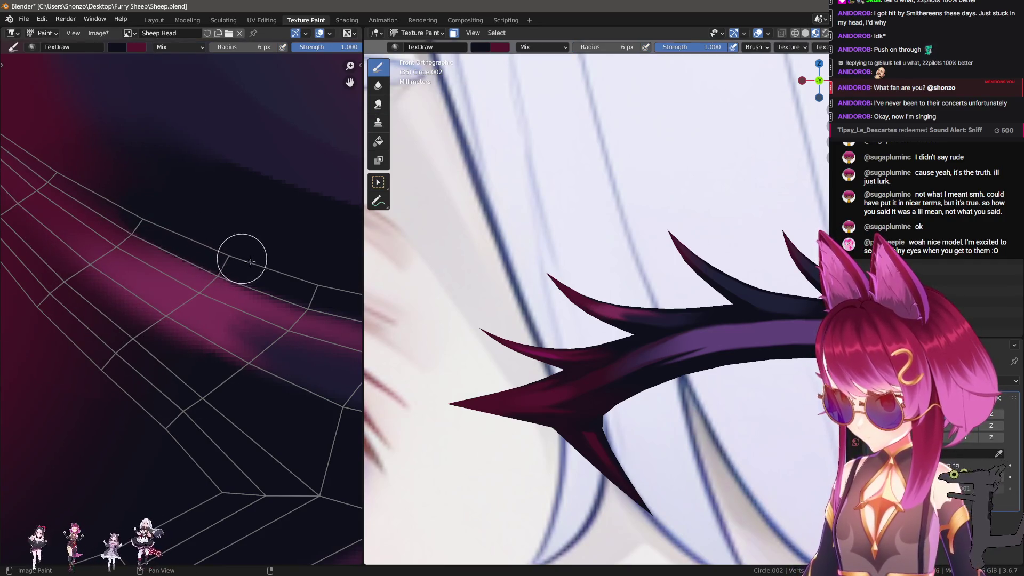
middle_drag(148, 299, 194, 237)
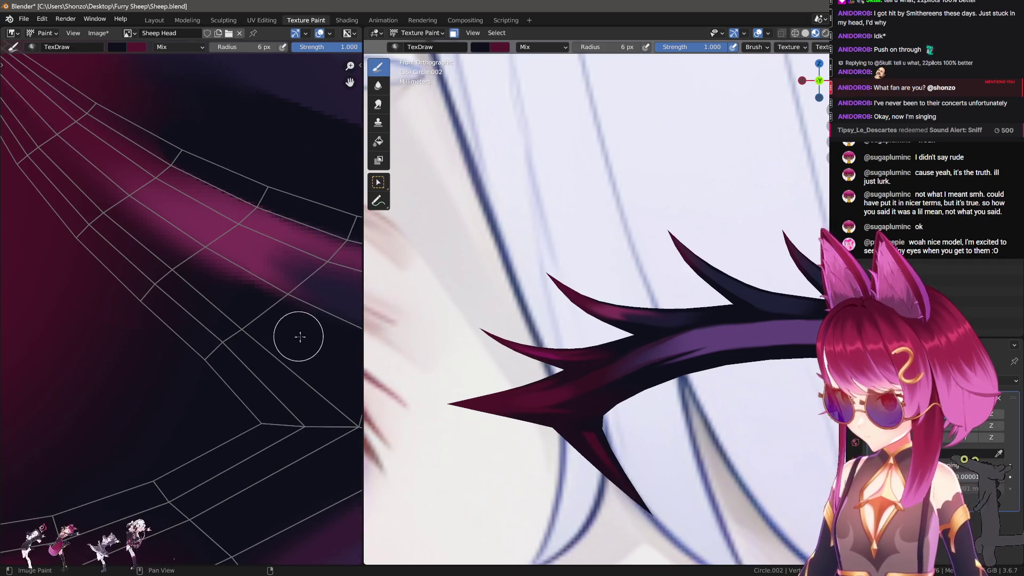
mouse_move(204, 277)
mouse_down()
mouse_move(150, 243)
mouse_move(102, 253)
mouse_up()
key(shift+space)
key(3)
key(f)
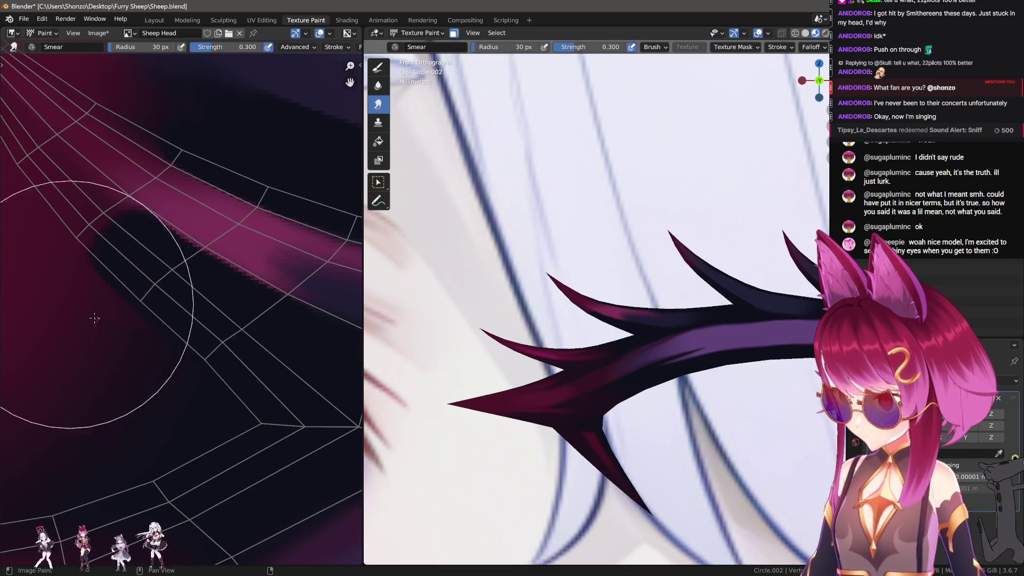
click(131, 341)
mouse_move(130, 342)
mouse_down()
mouse_move(86, 361)
mouse_move(194, 338)
mouse_move(199, 320)
mouse_move(97, 265)
mouse_up()
Resize the Smear brush to 5 px then 9 px and bring another part of the horn into view.
key(f)
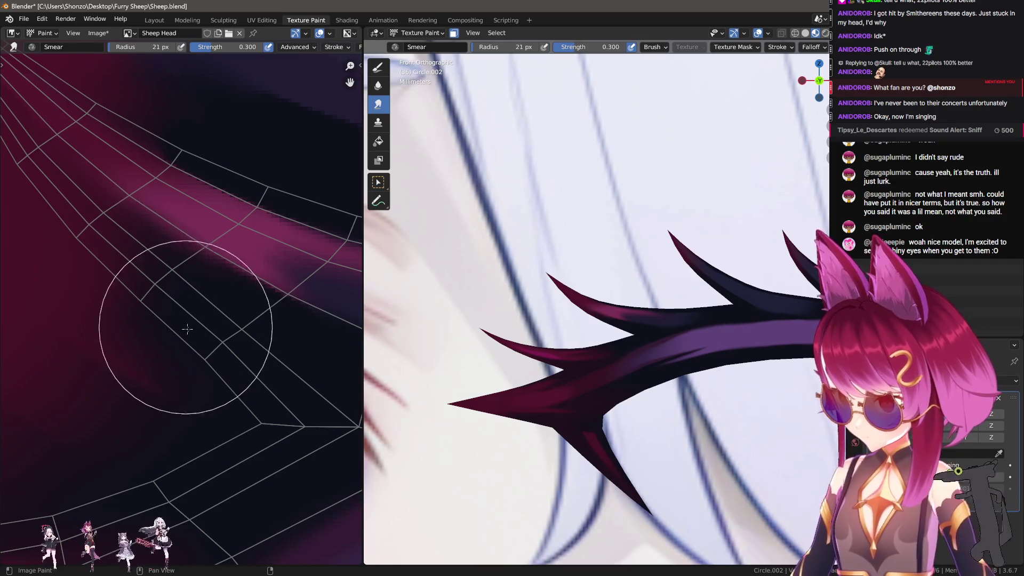
right_click(172, 345)
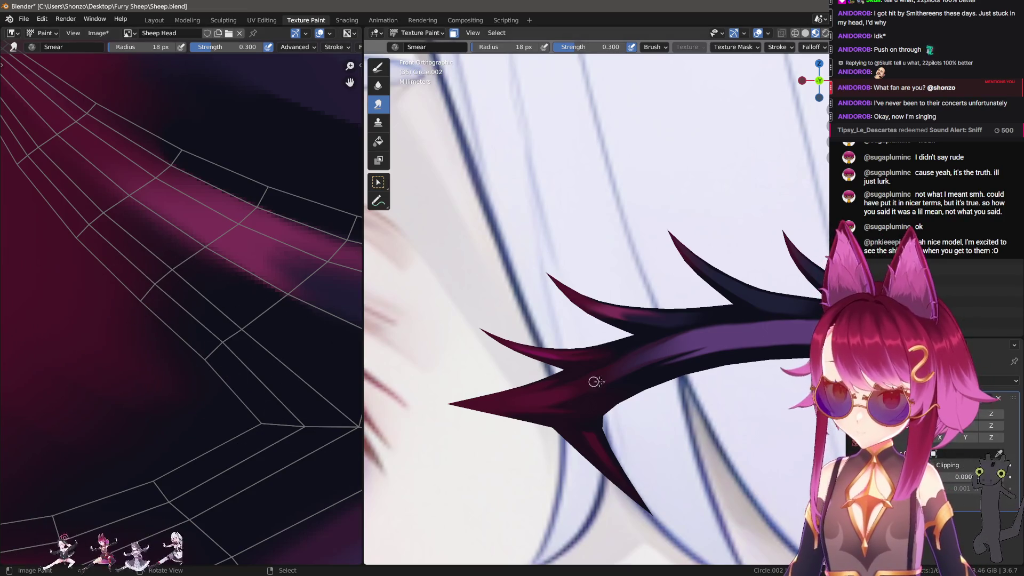
scroll(581, 379, up, 3)
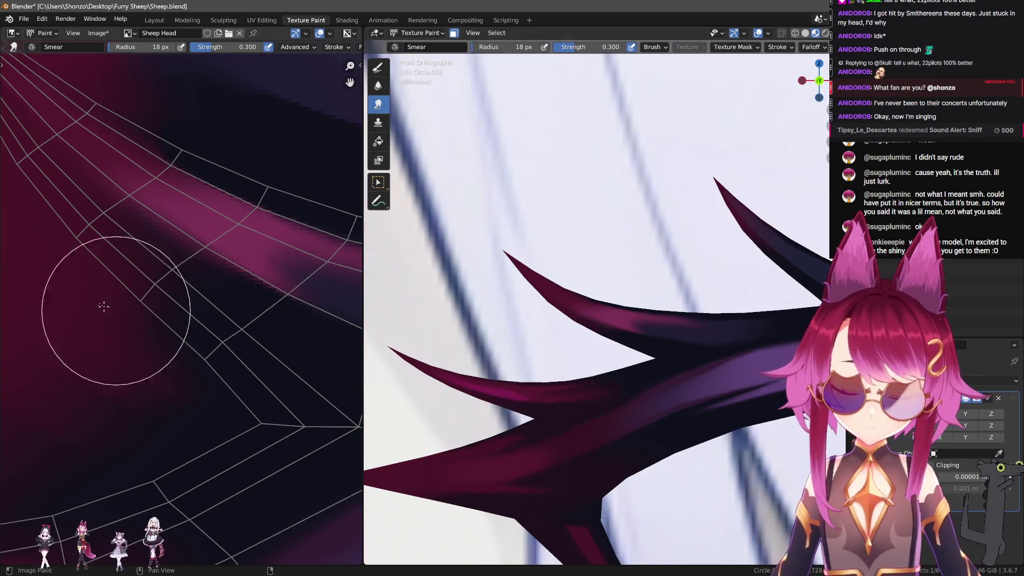
scroll(149, 360, down, 2)
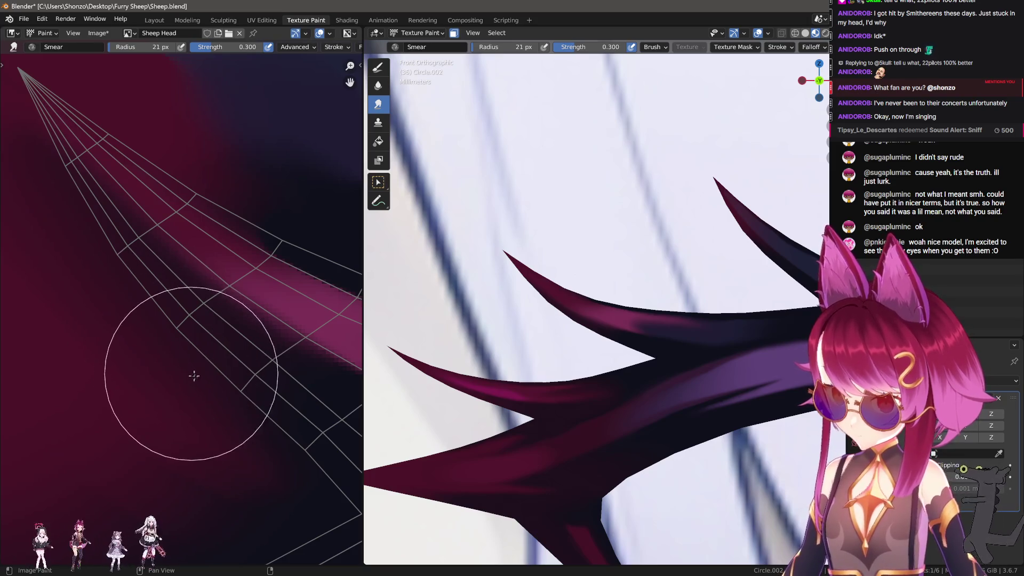
scroll(196, 372, up, 5)
key(f)
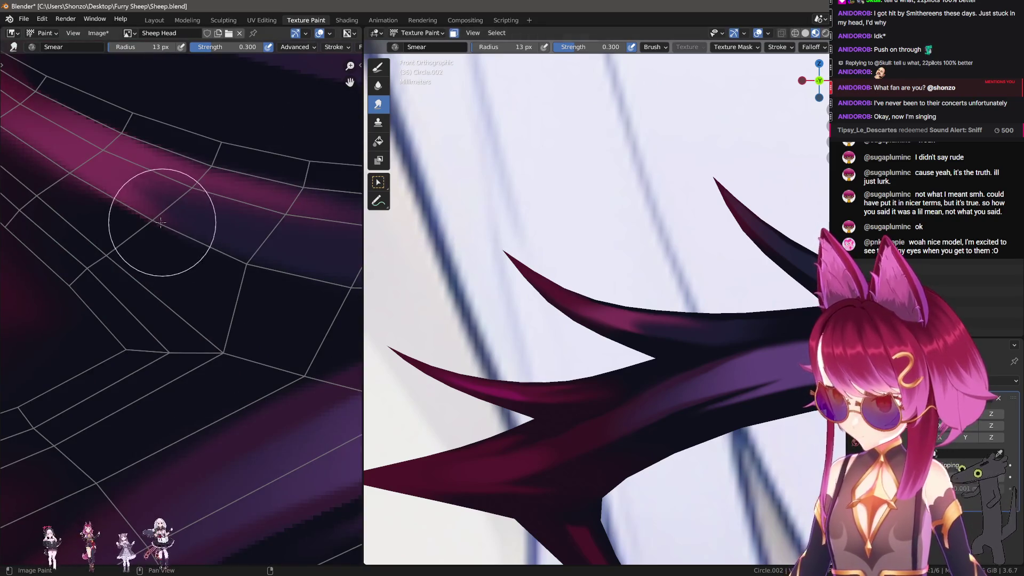
click(152, 192)
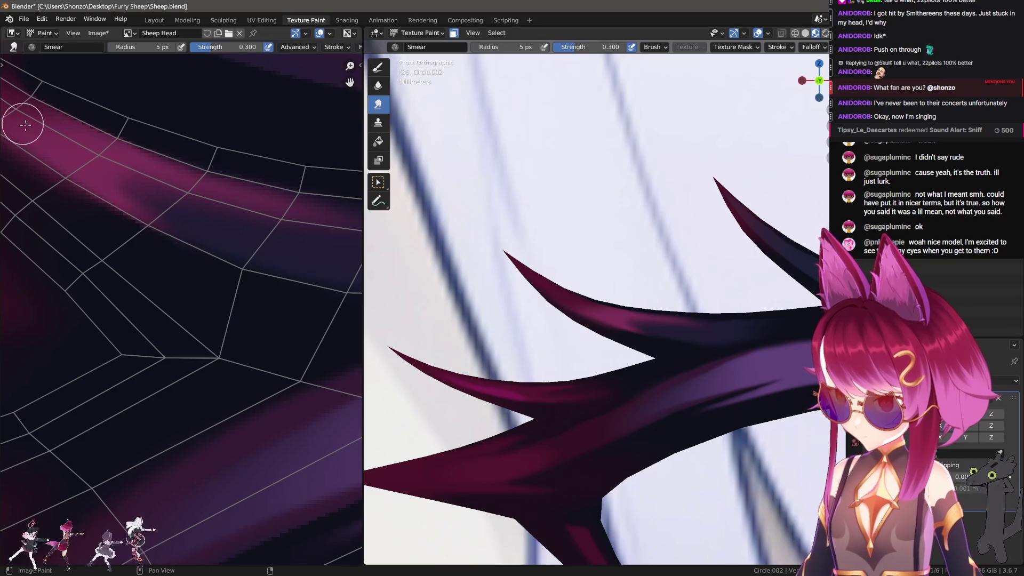
scroll(611, 365, down, 5)
scroll(610, 365, up, 3)
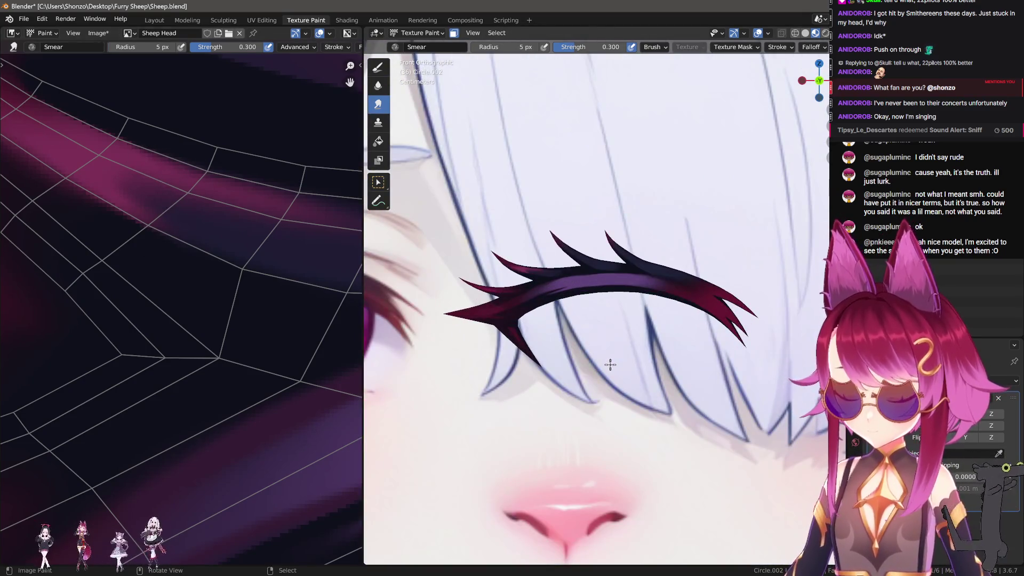
scroll(229, 291, down, 2)
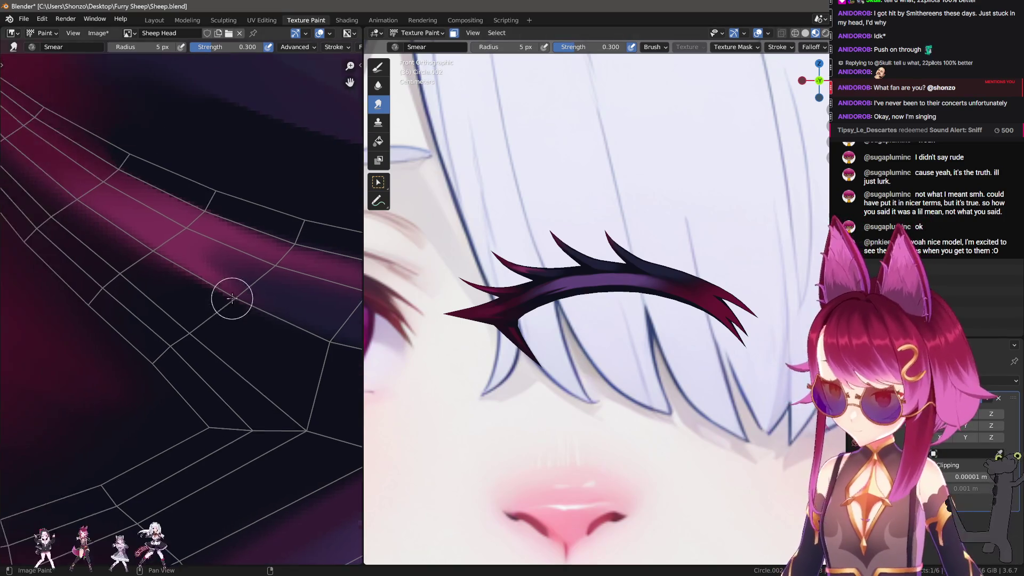
key(f)
click(293, 293)
scroll(336, 326, down, 1)
mouse_move(336, 326)
middle_down()
mouse_move(176, 297)
mouse_move(183, 305)
mouse_move(135, 303)
middle_up()
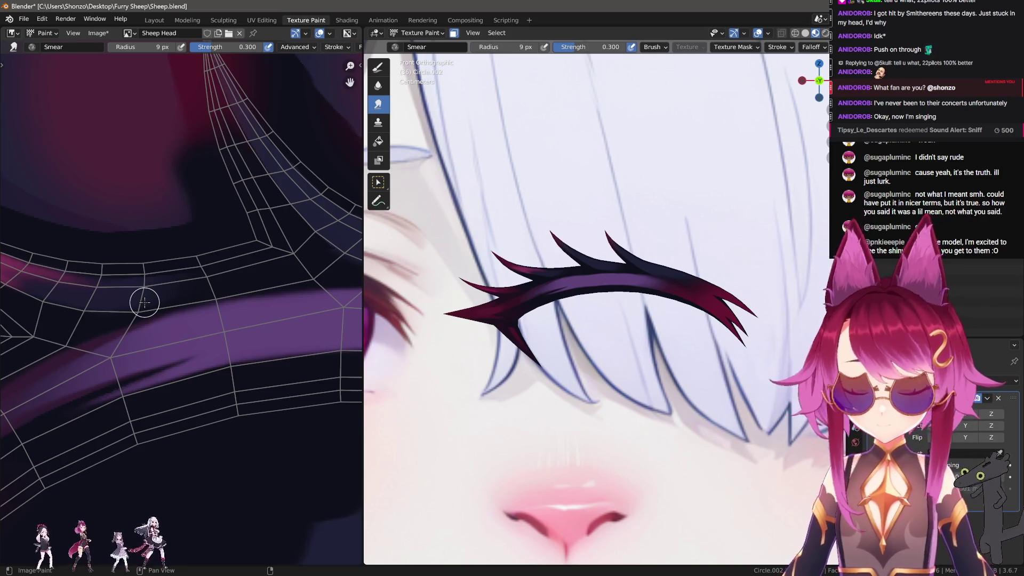
scroll(157, 297, up, 4)
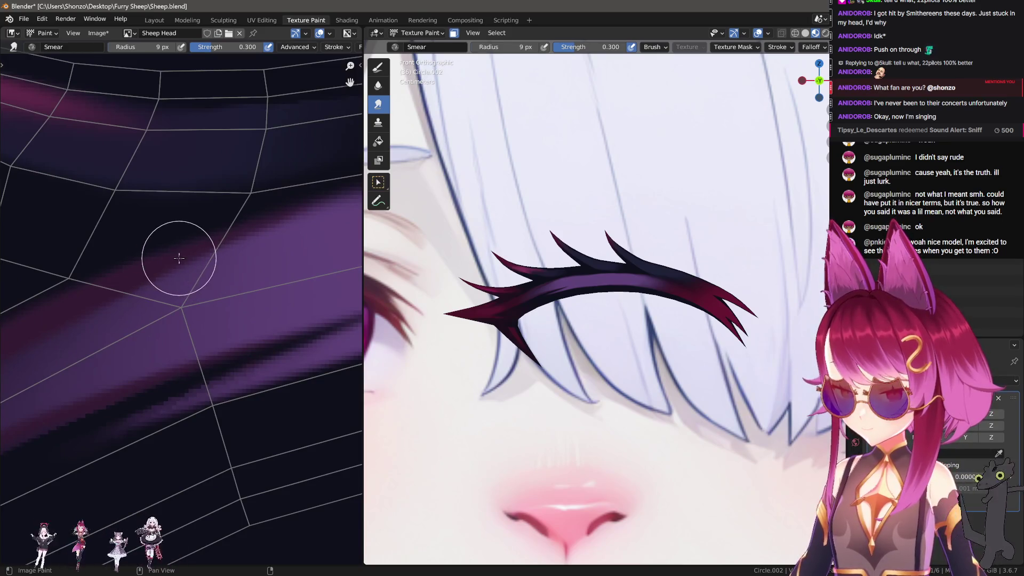
Lay two draw strokes on the purple band, then set the brush blend mode to Darken.
key(1)
middle_drag(76, 255, 158, 210)
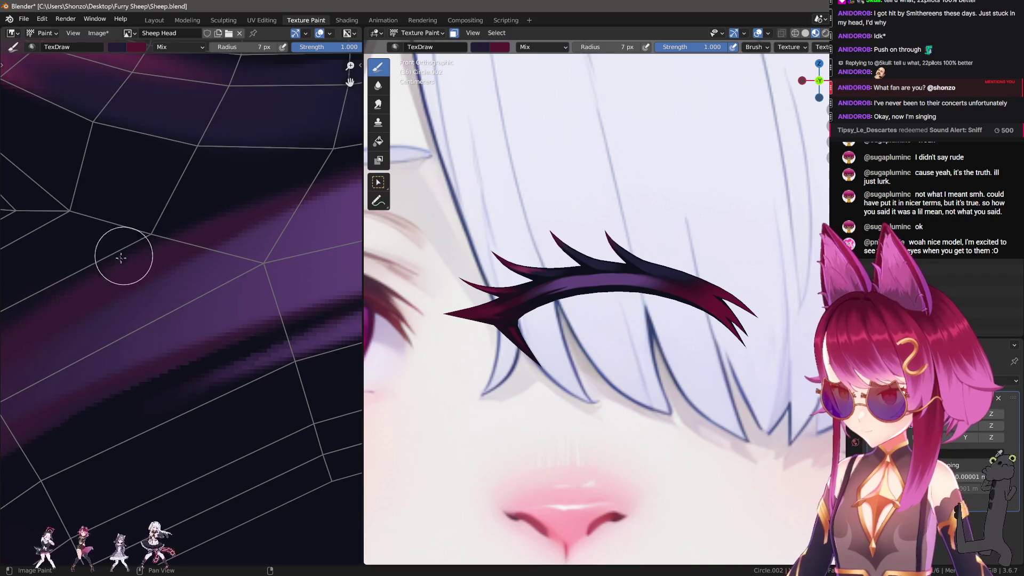
drag(128, 247, 240, 190)
right_click(155, 220)
click(82, 202)
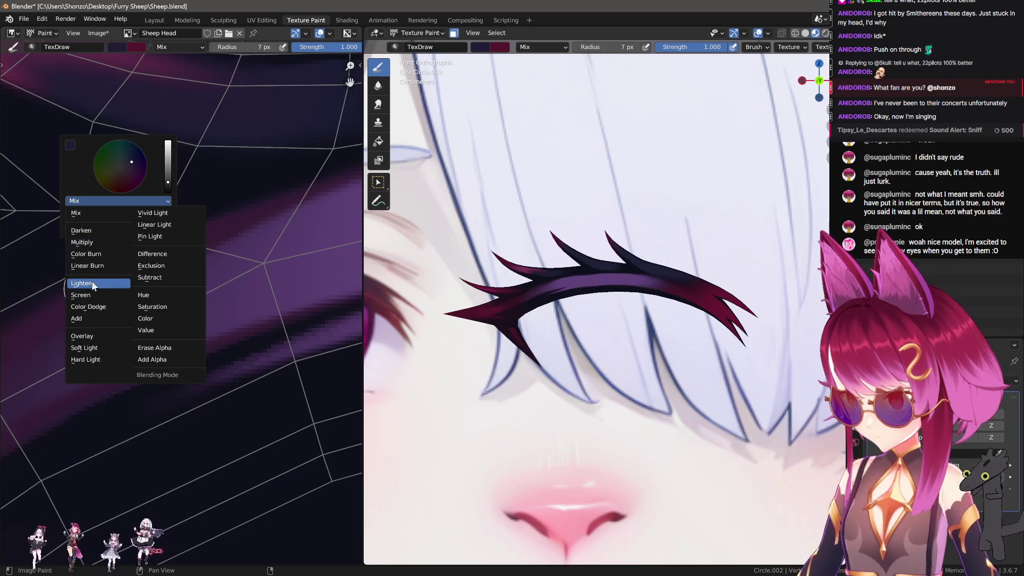
click(93, 230)
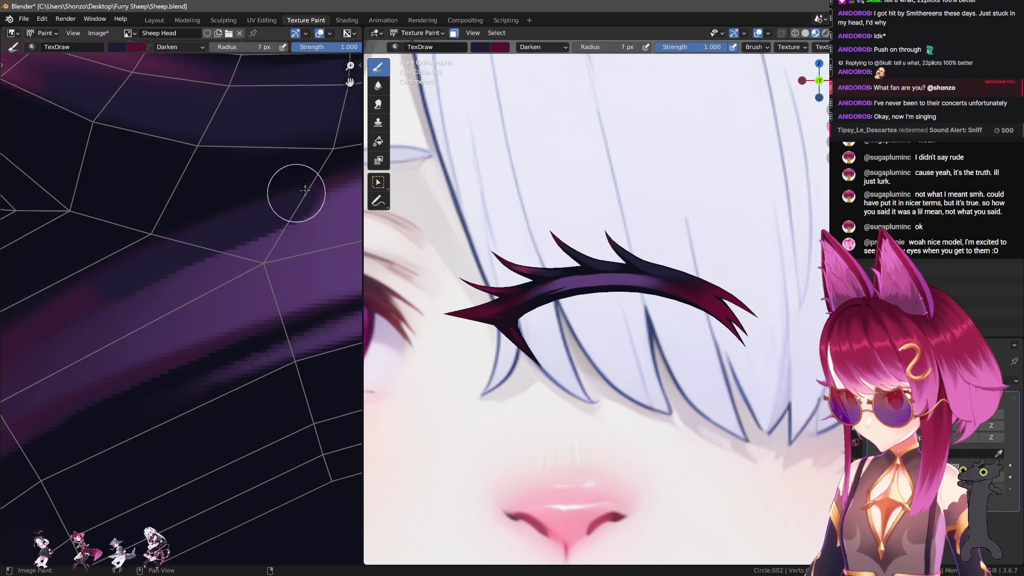
scroll(191, 229, down, 2)
key(e)
click(217, 216)
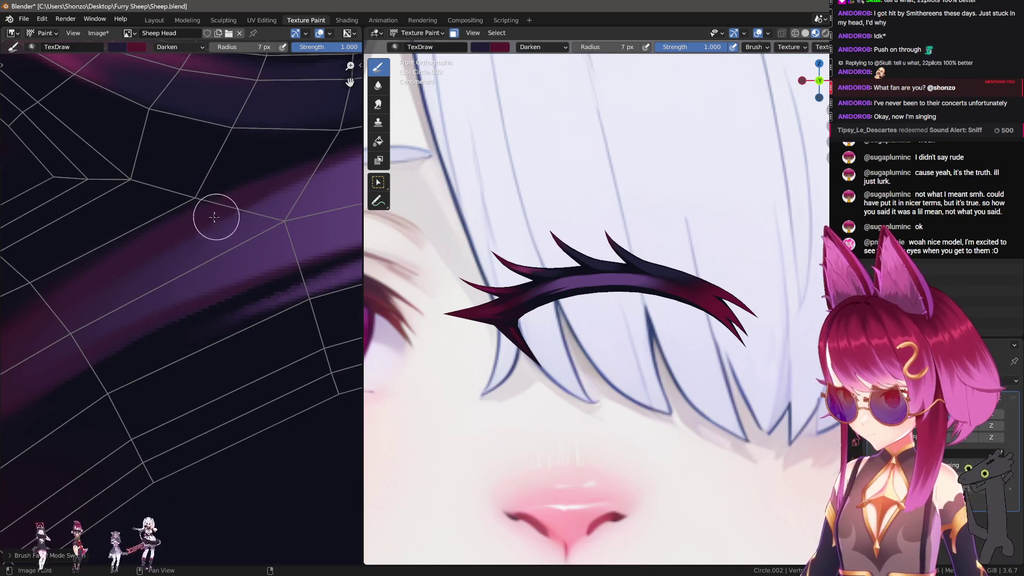
click(254, 175)
Adjust the draw brush size, trying 18, 11, 24 and 19 px.
key(f)
click(173, 211)
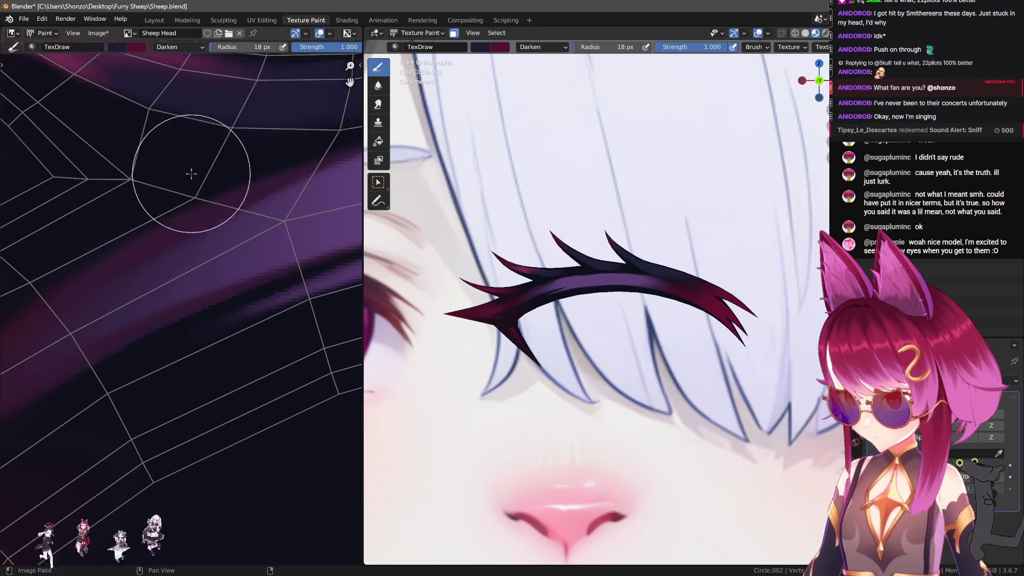
scroll(176, 186, up, 2)
right_click(148, 207)
key(f)
click(147, 229)
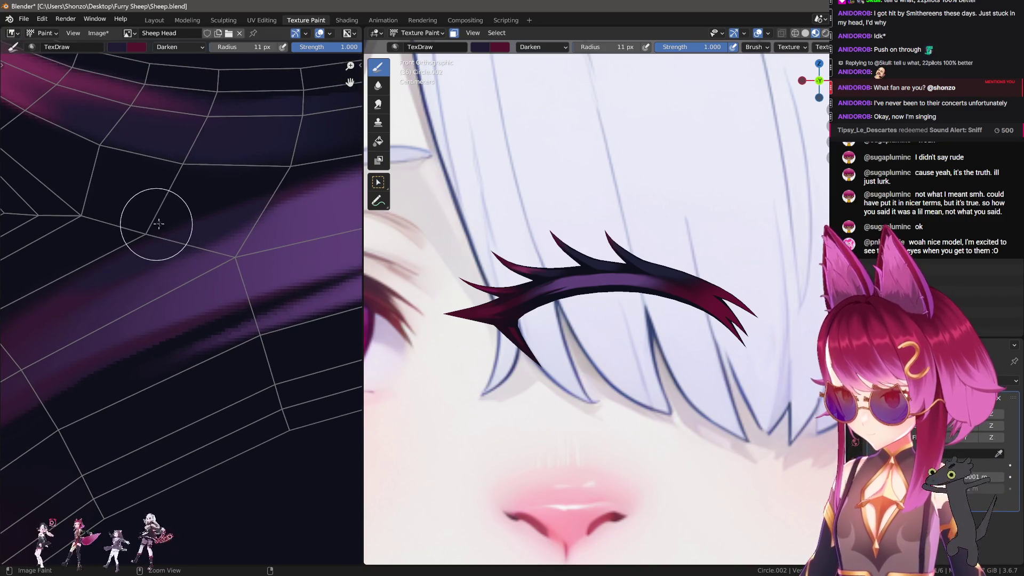
scroll(148, 241, up, 1)
key(f)
click(175, 241)
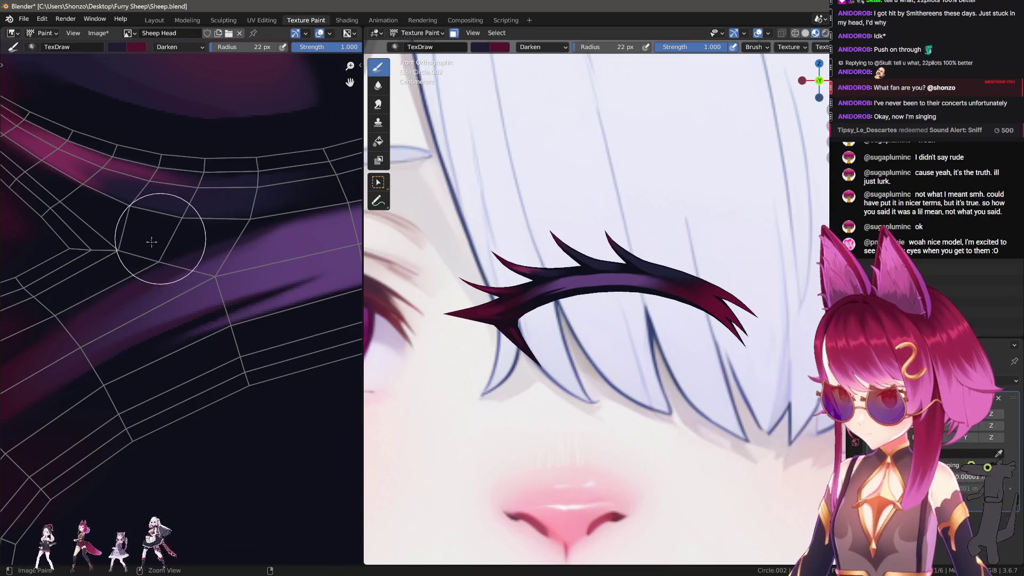
key(f)
click(107, 248)
Reframe higher on the band and shrink the brush to 10 px.
middle_drag(293, 171, 295, 102)
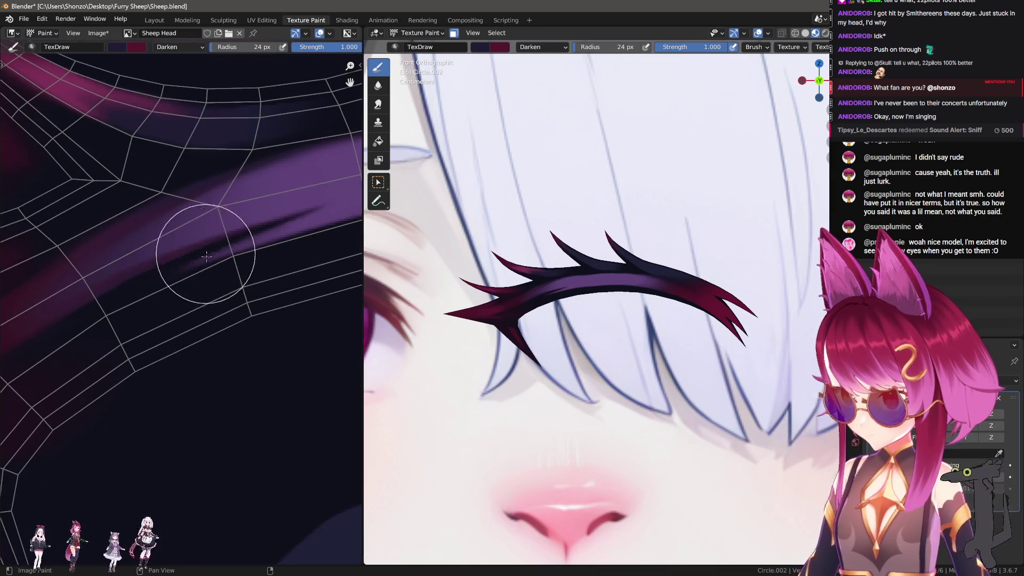
key(f)
click(243, 240)
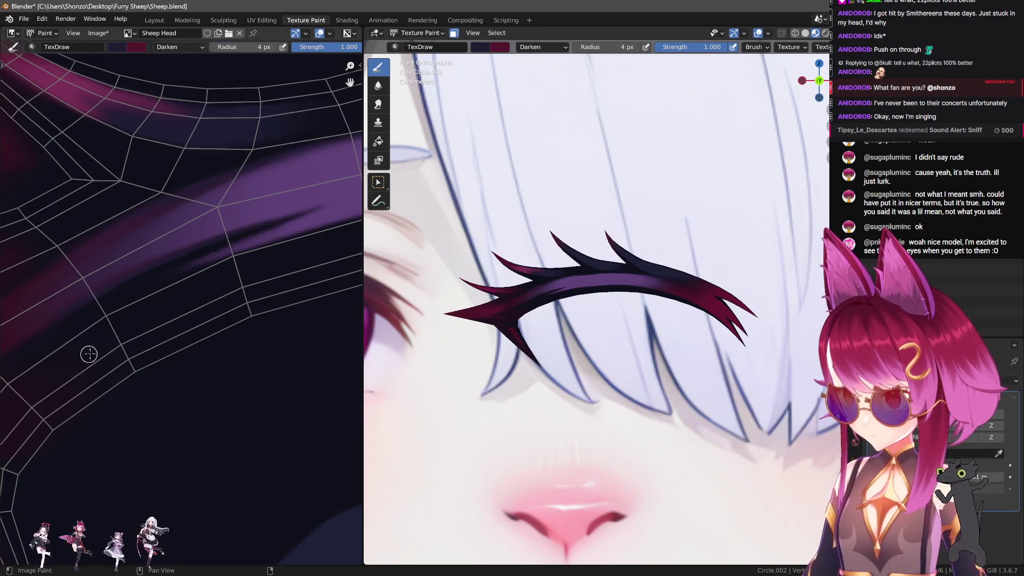
scroll(653, 354, up, 5)
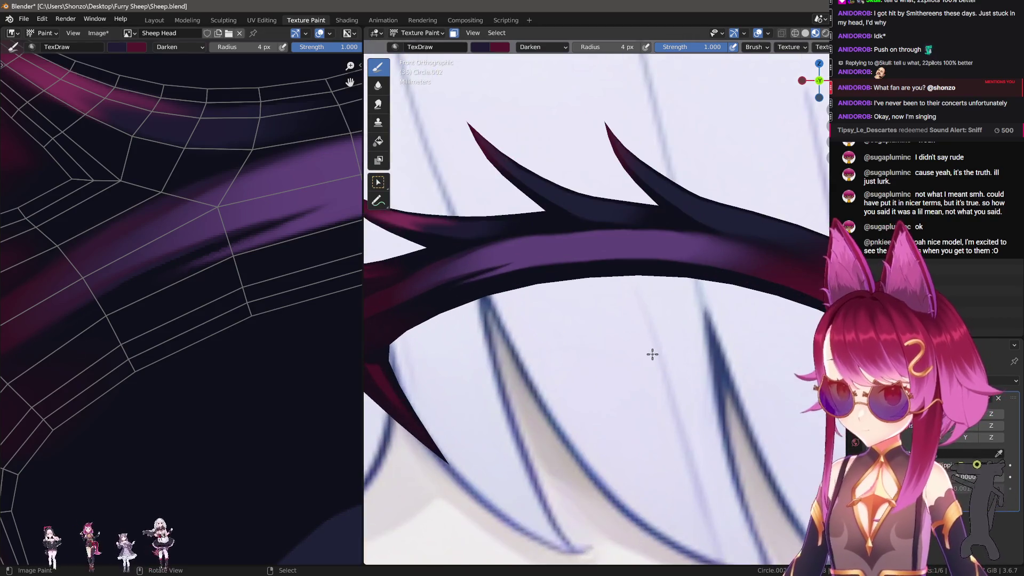
Reframe the view around the spiked horn's band and shrink the brush to 8 px.
middle_drag(190, 205, 167, 229)
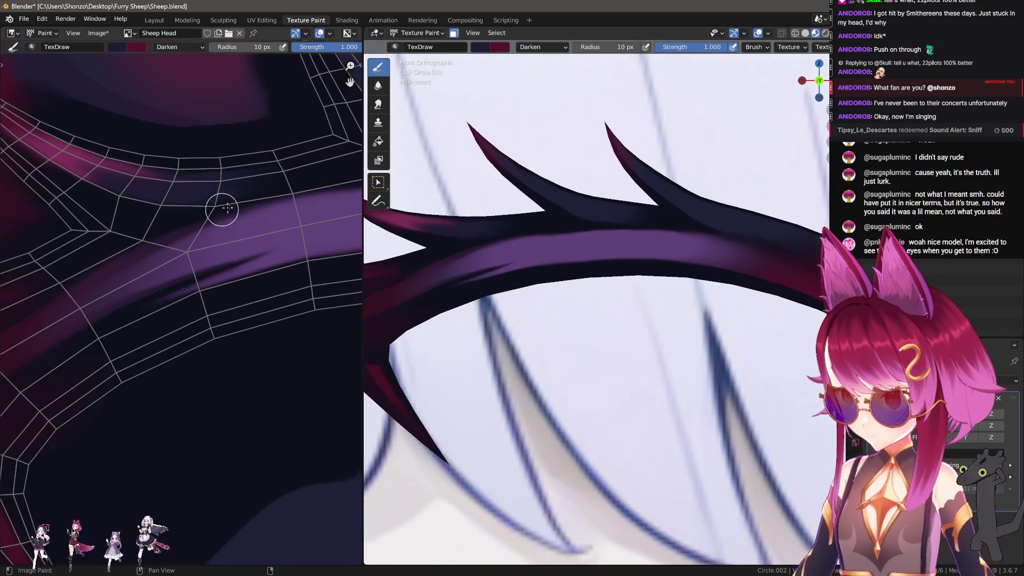
scroll(303, 185, down, 2)
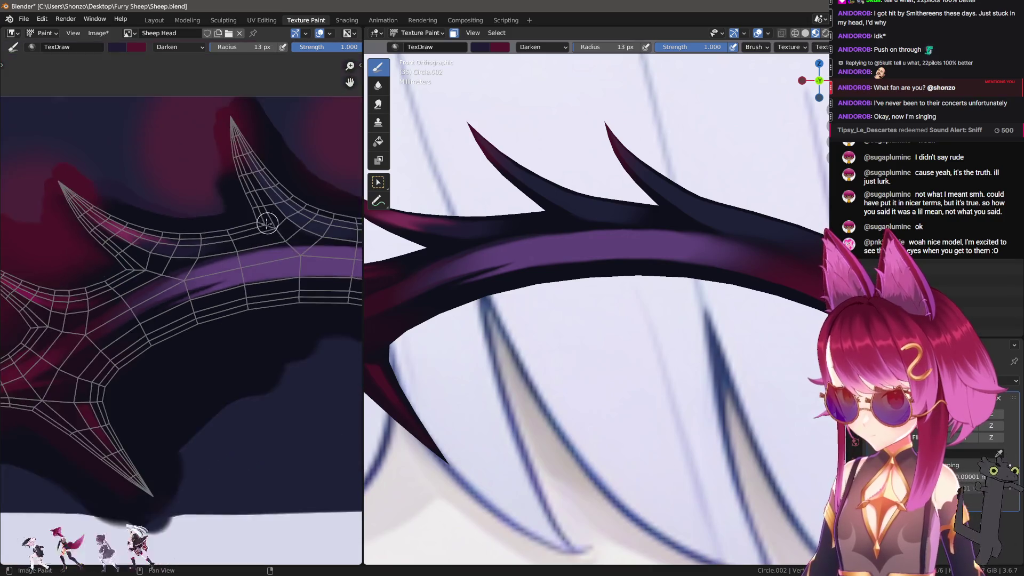
middle_drag(263, 222, 243, 248)
scroll(199, 266, up, 2)
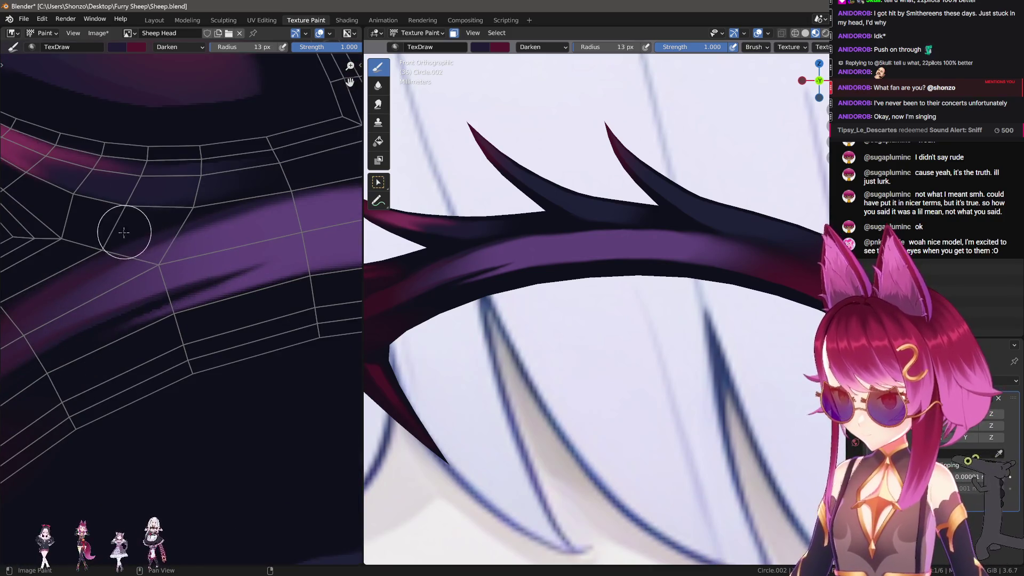
scroll(320, 176, down, 1)
middle_drag(298, 230, 232, 248)
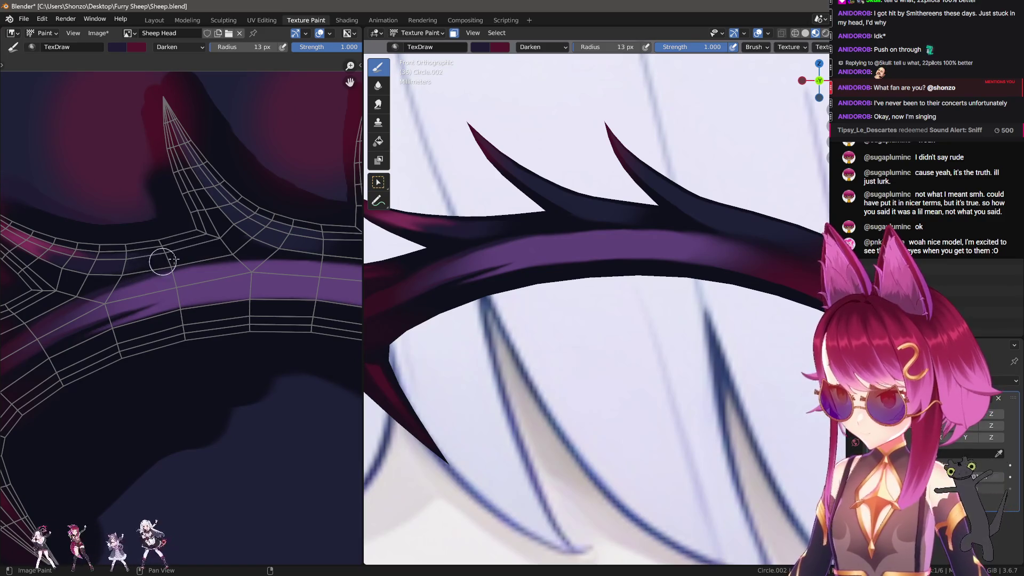
scroll(154, 273, up, 2)
key(bracketleft)
key(bracketleft)
key(bracketleft)
Sample the band's purple from the texture as the current paint colour.
scroll(97, 250, up, 1)
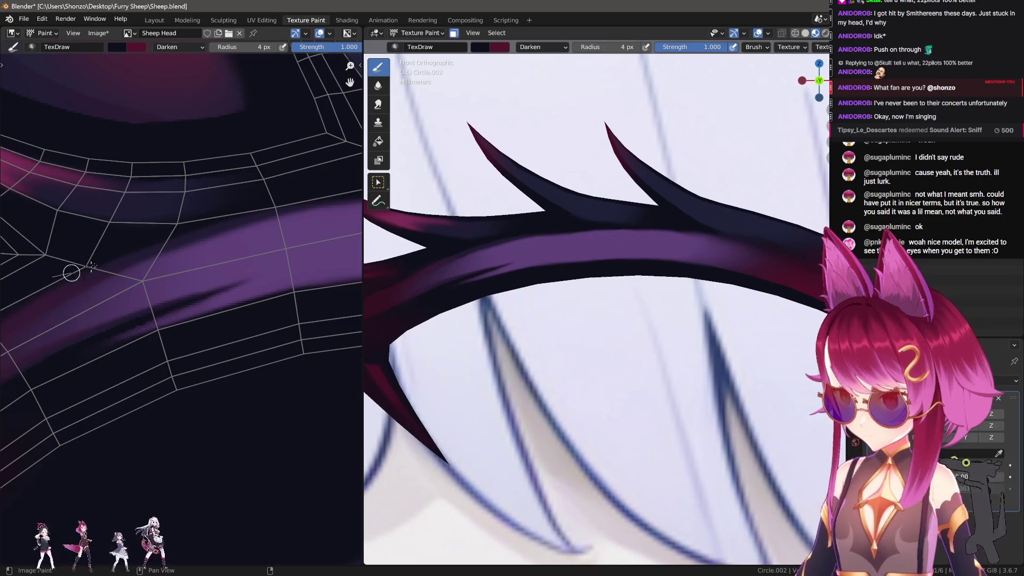
scroll(247, 234, down, 2)
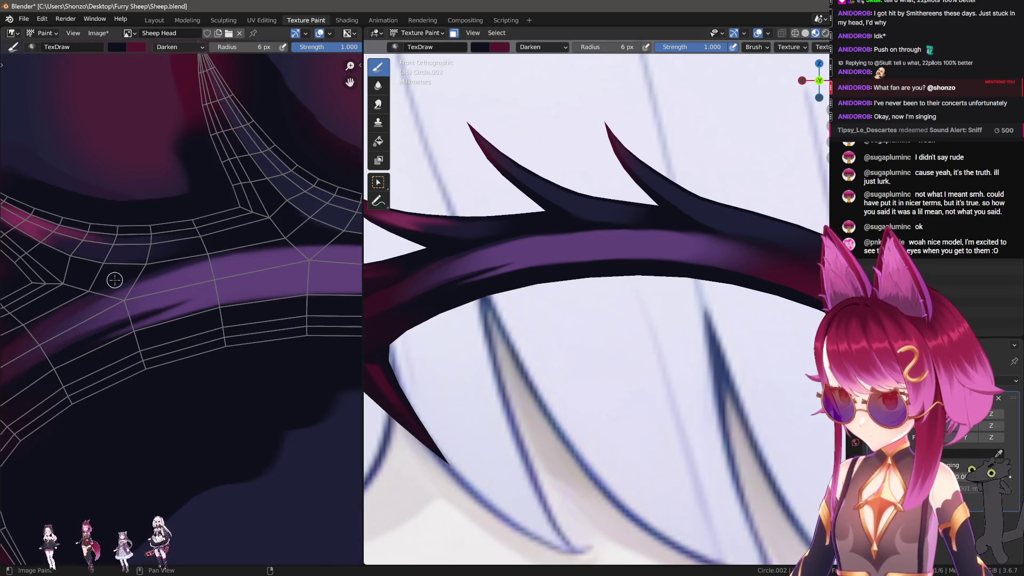
scroll(250, 262, up, 2)
right_click(157, 261)
key(shift+f)
right_click(142, 201)
Set the brush blend back to Mix and paint a darker stroke along the purple band.
click(141, 186)
click(122, 187)
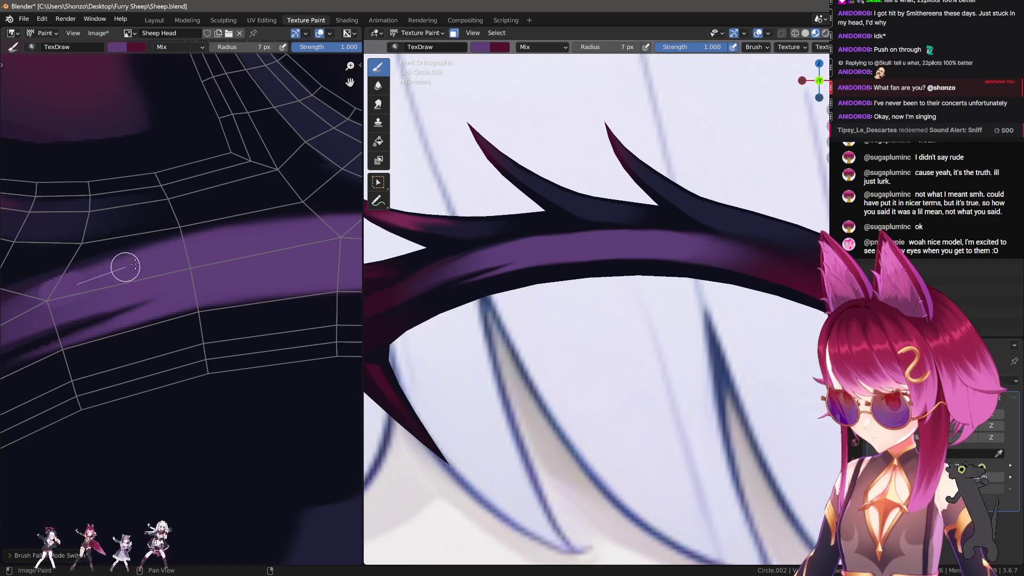
drag(123, 274, 101, 277)
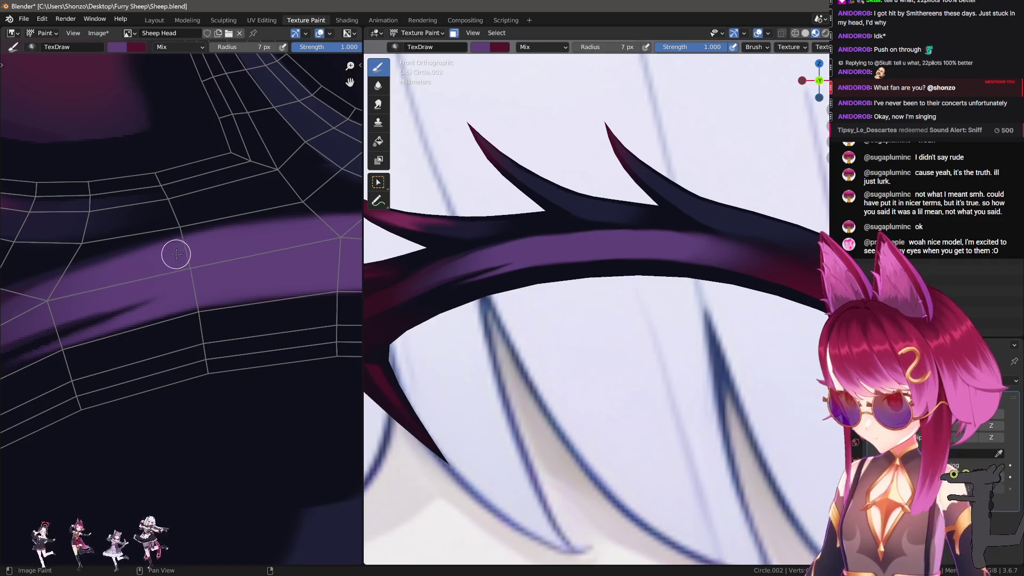
Switch to smearing and enlarge the brush to 12 px.
key(3)
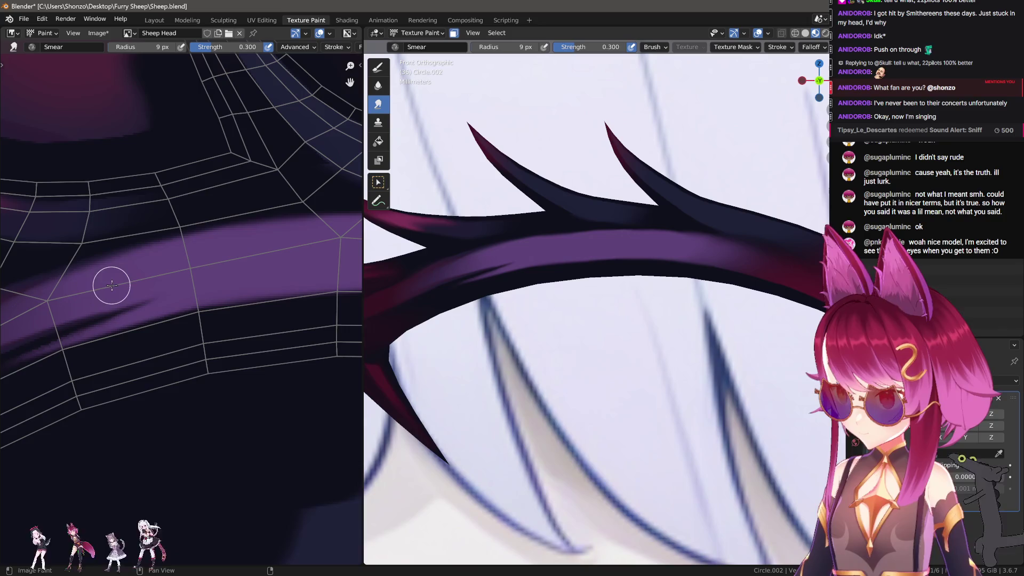
scroll(535, 323, down, 10)
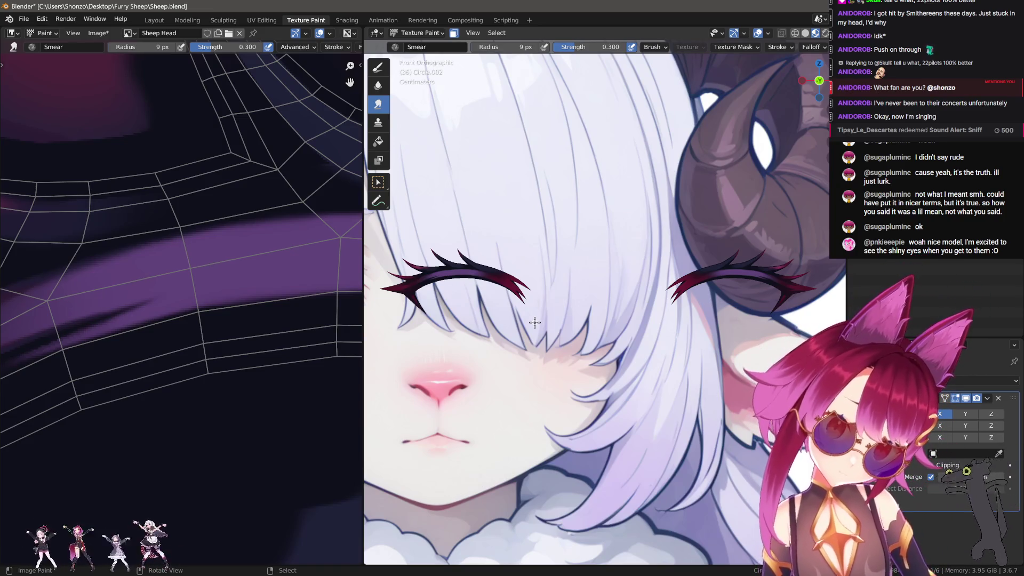
scroll(519, 315, up, 10)
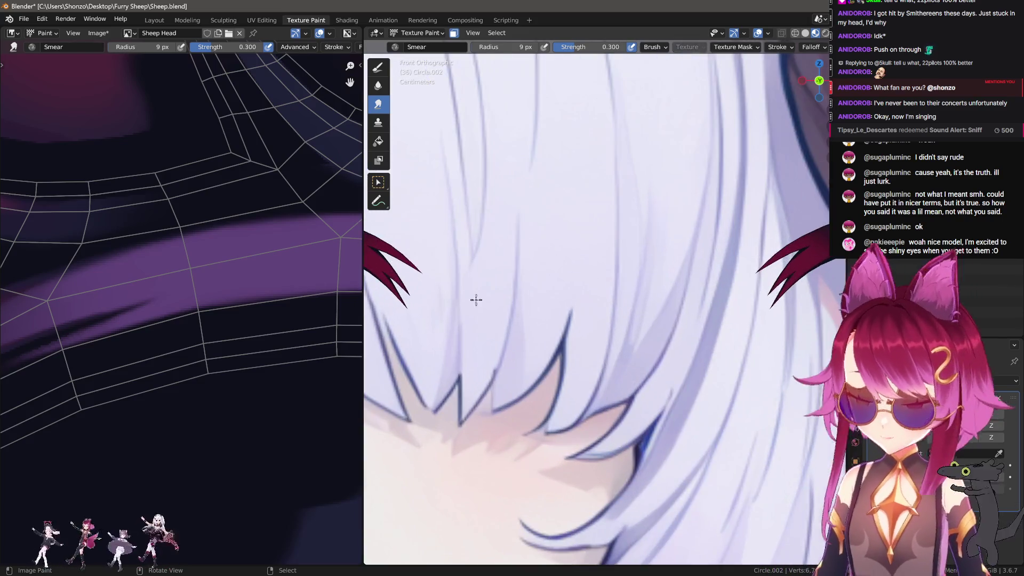
scroll(187, 359, up, 5)
scroll(591, 336, up, 4)
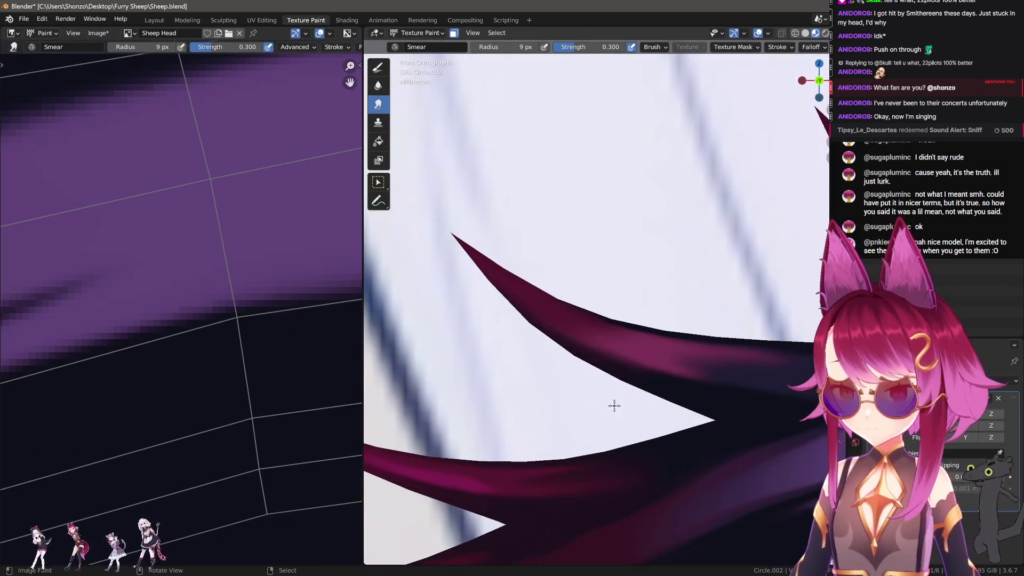
scroll(245, 339, up, 4)
scroll(160, 359, up, 3)
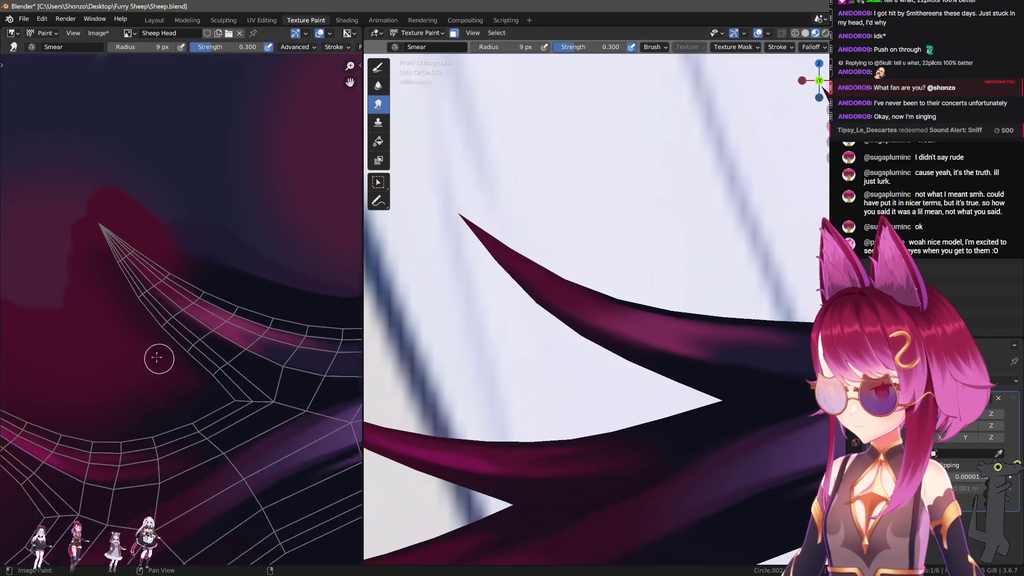
key(bracketright)
key(bracketright)
key(bracketright)
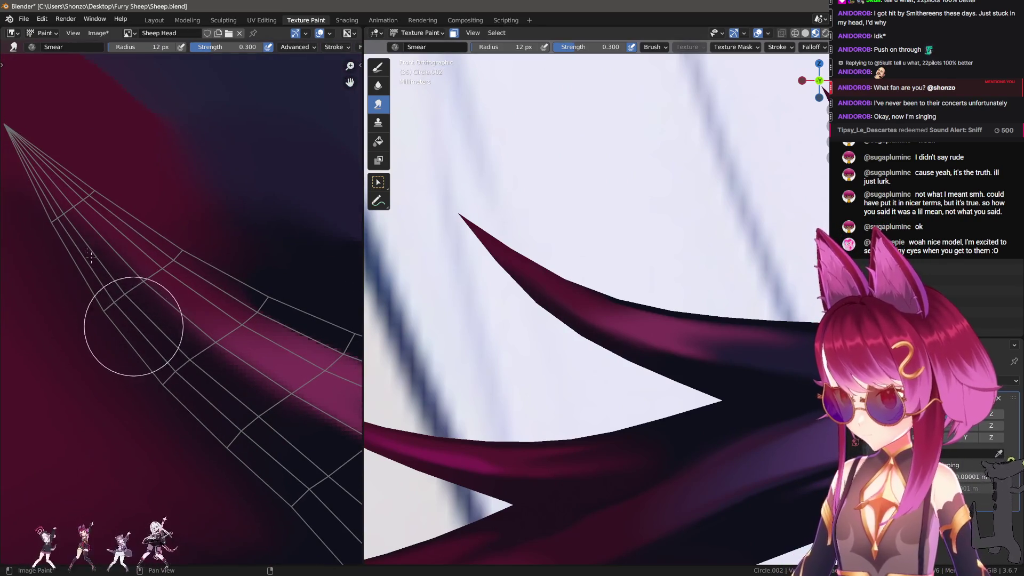
scroll(138, 322, down, 3)
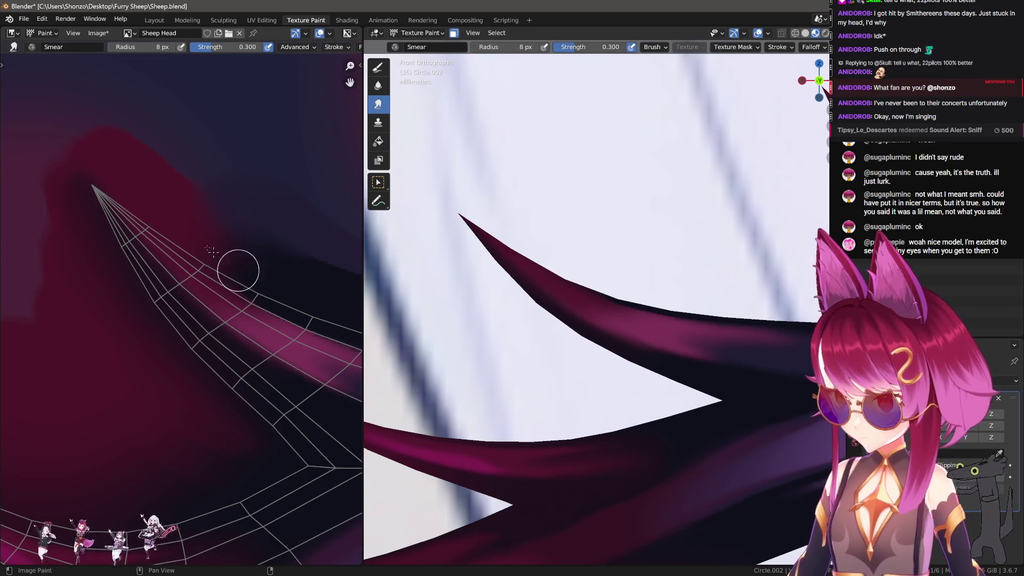
With TexDraw, paint dark strokes along the horn's upper edge and, at 16 px, the left side.
key(d)
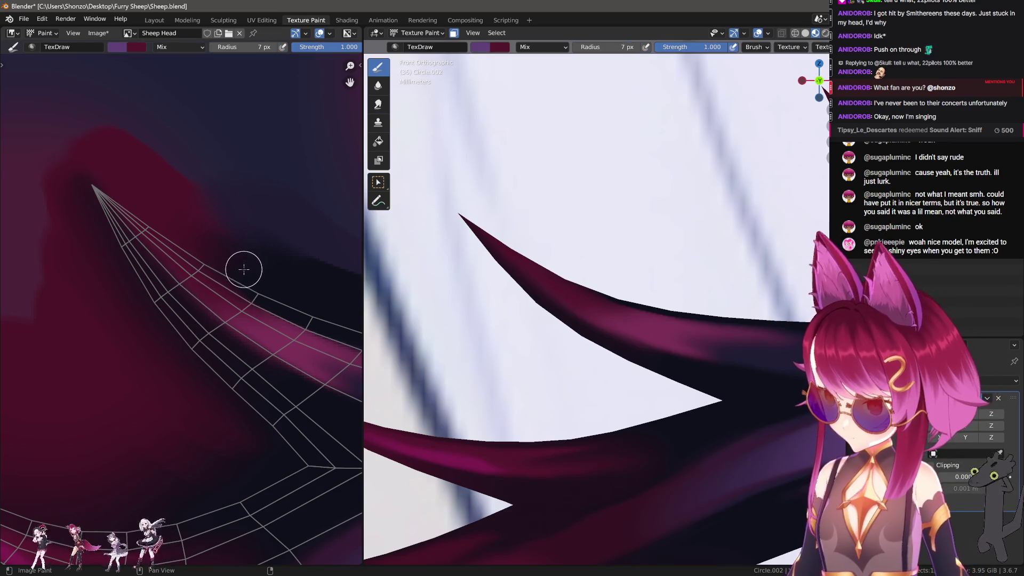
mouse_move(223, 261)
mouse_down()
mouse_move(112, 176)
mouse_move(196, 247)
mouse_up()
scroll(243, 313, up, 2)
key(f)
mouse_move(67, 164)
mouse_down()
mouse_move(238, 350)
mouse_move(114, 228)
mouse_move(228, 331)
mouse_move(222, 354)
mouse_move(162, 326)
mouse_up()
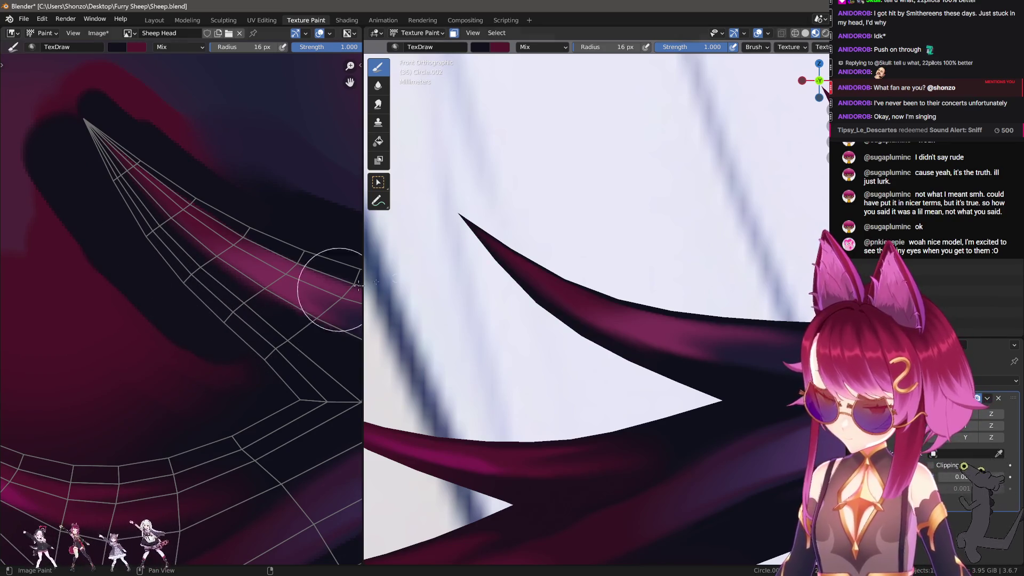
scroll(438, 303, down, 6)
scroll(437, 303, up, 2)
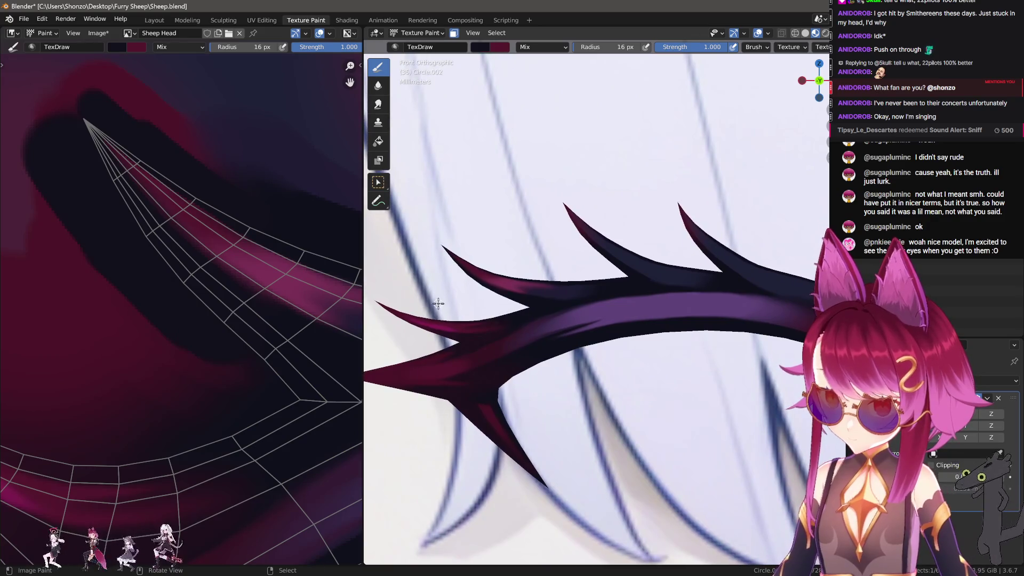
mouse_move(118, 294)
middle_down()
mouse_move(229, 205)
mouse_move(190, 206)
mouse_move(182, 322)
mouse_move(214, 320)
middle_up()
Sample a dark texture colour and paint dark strokes along the horn band toward the tip.
key(s)
mouse_move(240, 333)
mouse_down()
mouse_move(57, 194)
mouse_move(3, 125)
mouse_up()
mouse_move(89, 125)
mouse_down()
mouse_move(286, 206)
mouse_move(336, 248)
mouse_up()
mouse_move(336, 248)
middle_down()
mouse_move(192, 204)
mouse_move(244, 241)
middle_up()
mouse_move(167, 178)
mouse_down()
mouse_move(275, 224)
mouse_move(265, 235)
mouse_up()
mouse_move(265, 235)
middle_down()
mouse_move(205, 217)
mouse_move(251, 229)
middle_up()
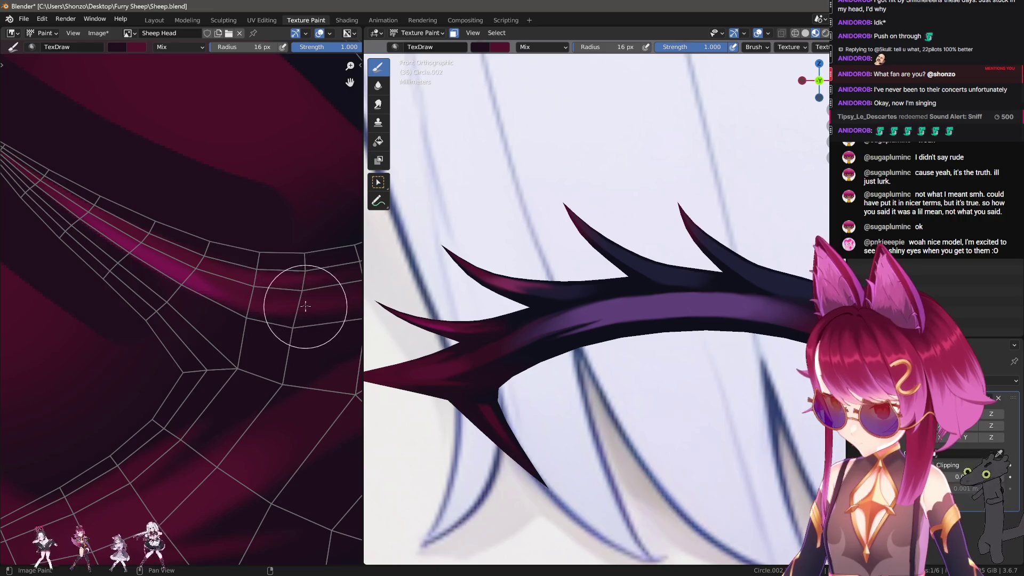
right_click(251, 256)
click(264, 276)
Set the brush blend to Darken, zoom in on one spike, and check the brush strength.
click(240, 363)
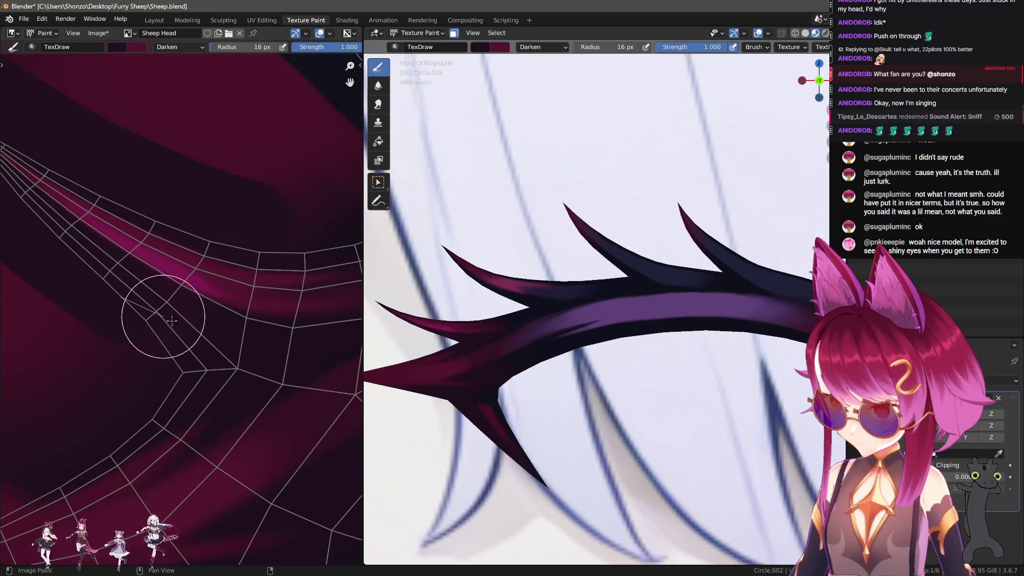
middle_drag(234, 226, 186, 238)
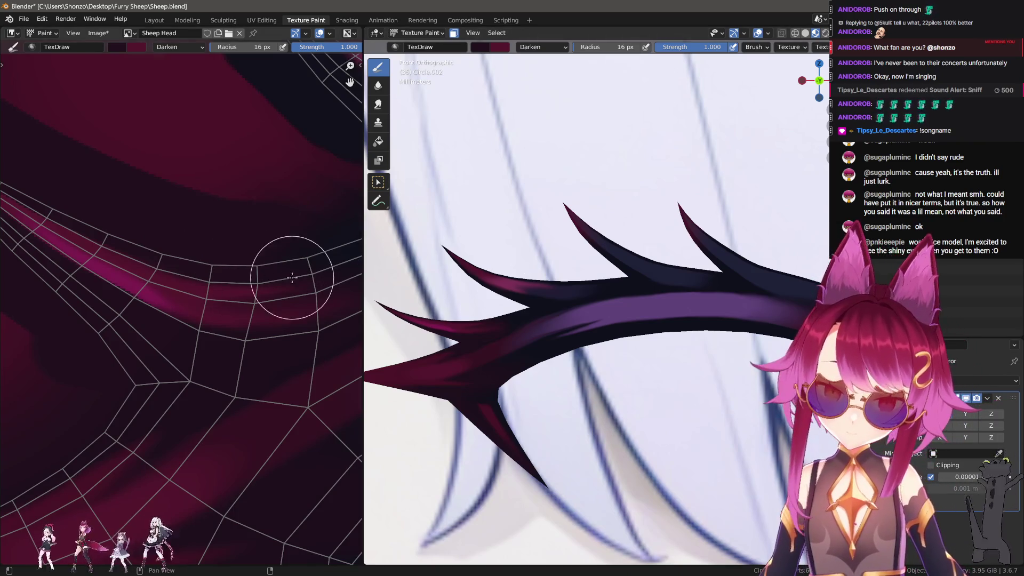
ctrl+scroll(248, 277, right, 8)
mouse_move(197, 221)
middle_down()
mouse_move(149, 315)
mouse_move(183, 297)
mouse_move(185, 309)
middle_up()
mouse_move(121, 340)
middle_down()
mouse_move(101, 327)
mouse_move(133, 332)
mouse_move(130, 347)
mouse_move(91, 347)
mouse_move(152, 350)
middle_up()
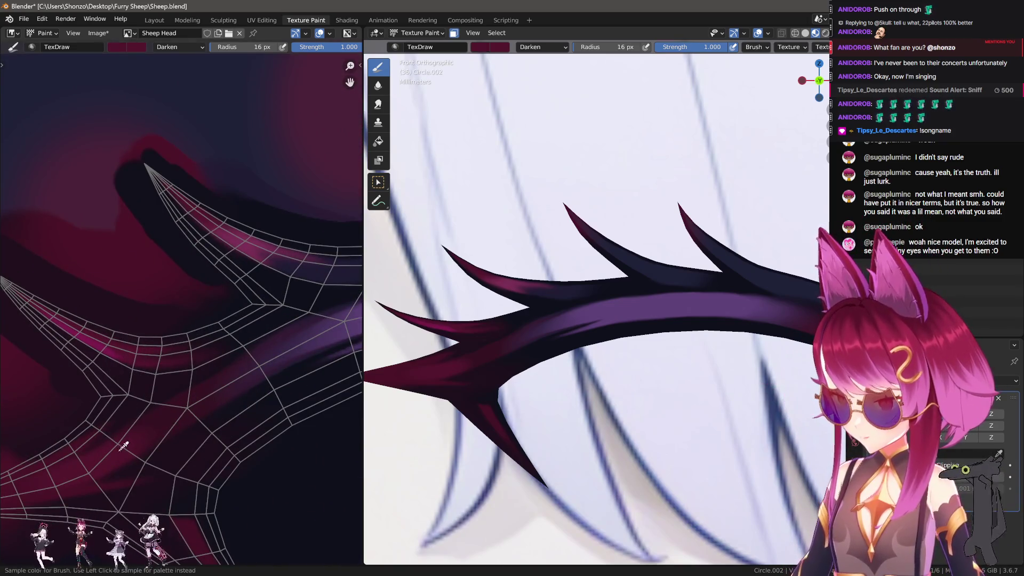
mouse_move(107, 463)
middle_down()
mouse_move(240, 457)
mouse_move(183, 377)
mouse_move(145, 267)
middle_up()
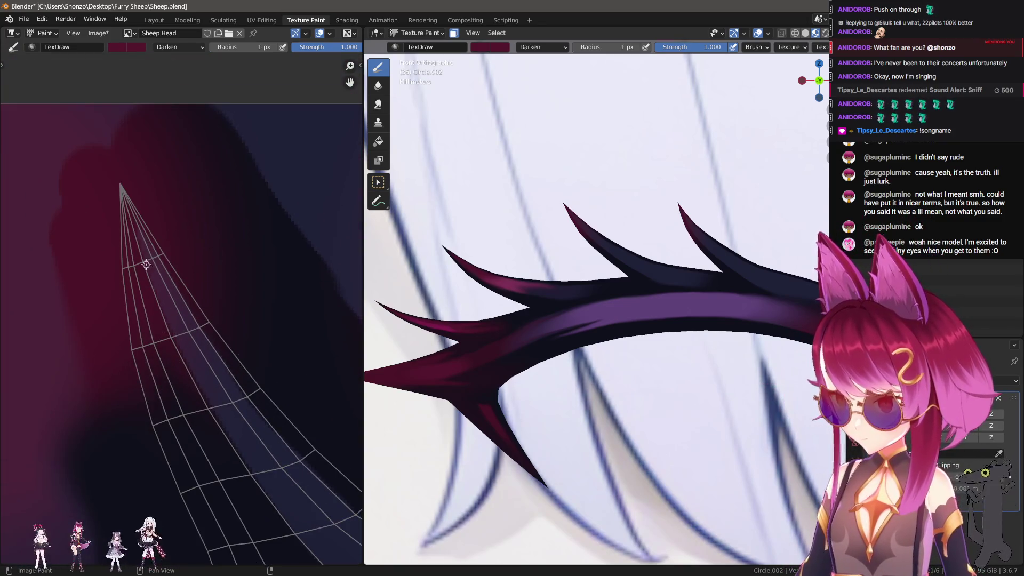
key(shift+f)
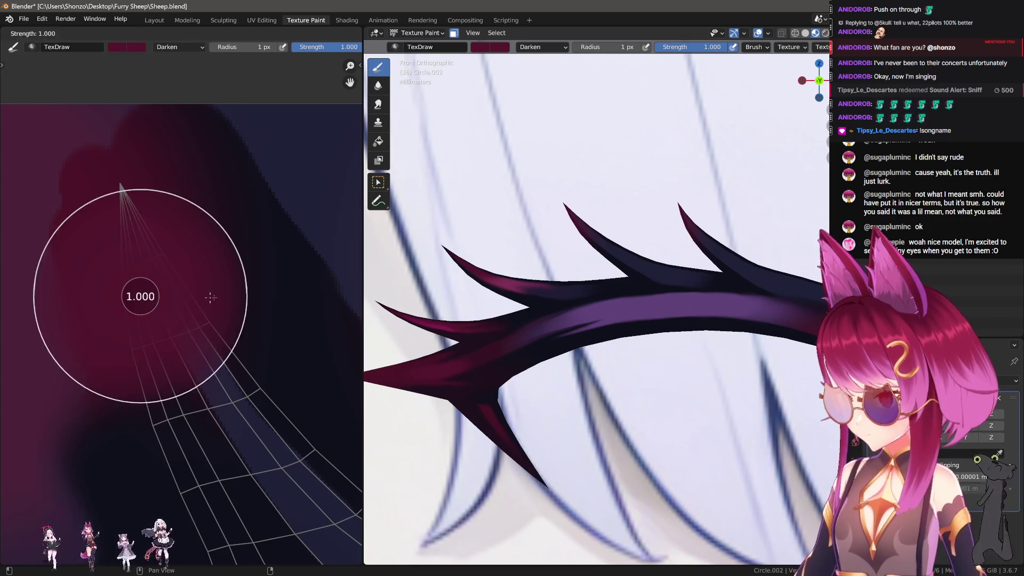
Keep strength at 1.000, switch the blend back to Mix, and center the view on the spike.
key(Escape)
right_click(139, 203)
click(176, 258)
click(160, 261)
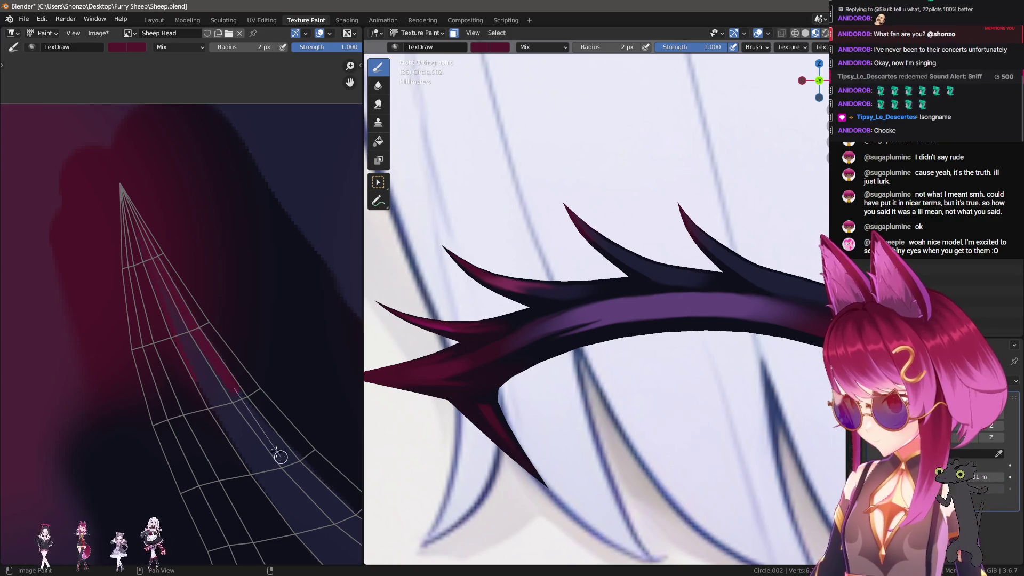
mouse_move(259, 464)
middle_down()
mouse_move(201, 306)
mouse_move(130, 209)
middle_up()
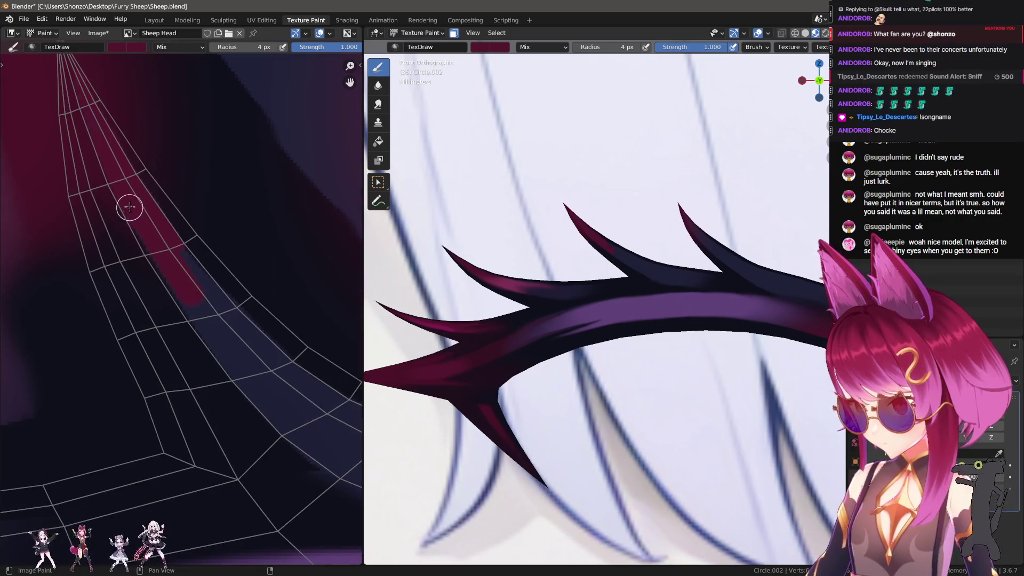
scroll(176, 278, down, 1)
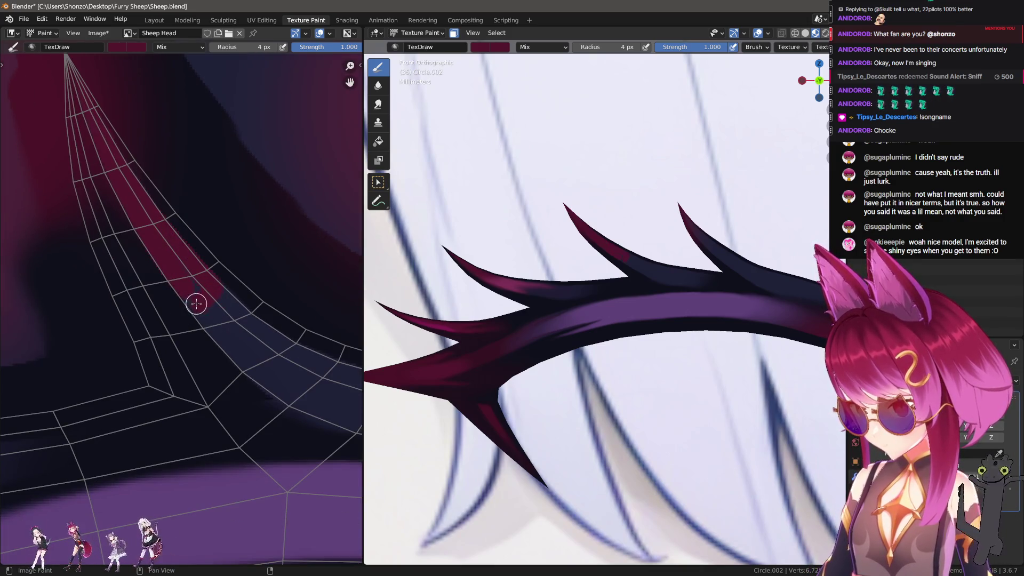
scroll(176, 229, up, 2)
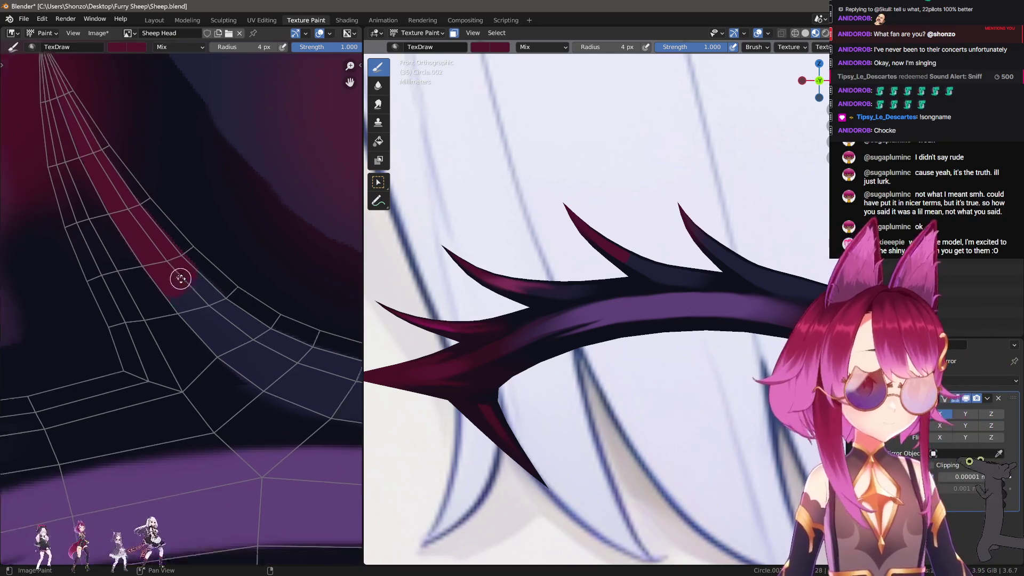
Switch to the Smear brush and enlarge it to 15 px.
key(shift+space)
key(bracketright)
key(bracketright)
key(bracketright)
scroll(187, 304, down, 2)
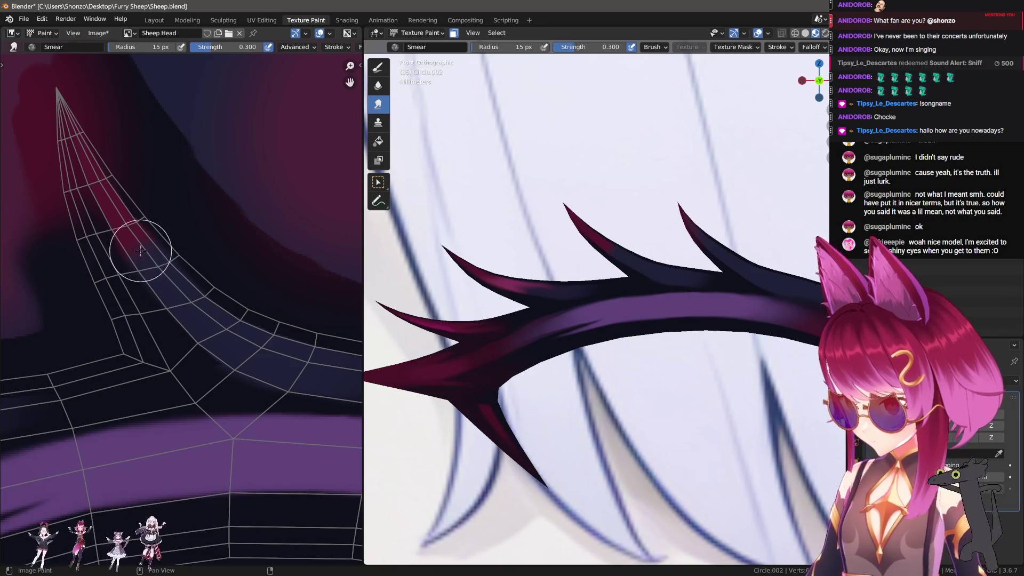
Return to TexDraw and sample a pink colour along the spike.
key(shift+space)
mouse_move(200, 323)
middle_down()
mouse_move(103, 359)
mouse_move(167, 348)
mouse_move(113, 322)
mouse_move(202, 270)
middle_up()
key(s)
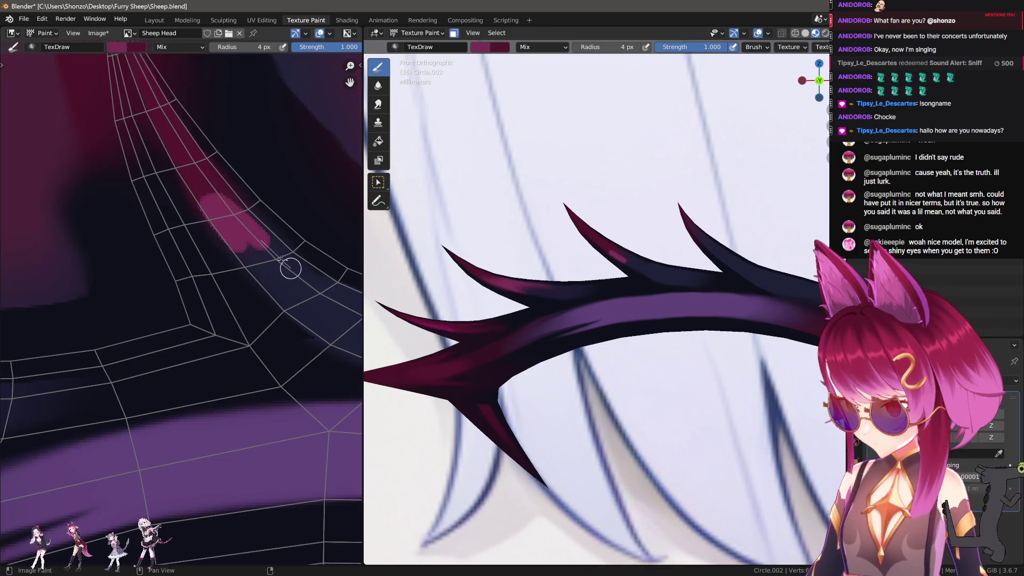
middle_drag(270, 271, 219, 287)
Smear the pink streak into its surroundings with the brush sized to 9 px, then 6 px.
key(shift+space)
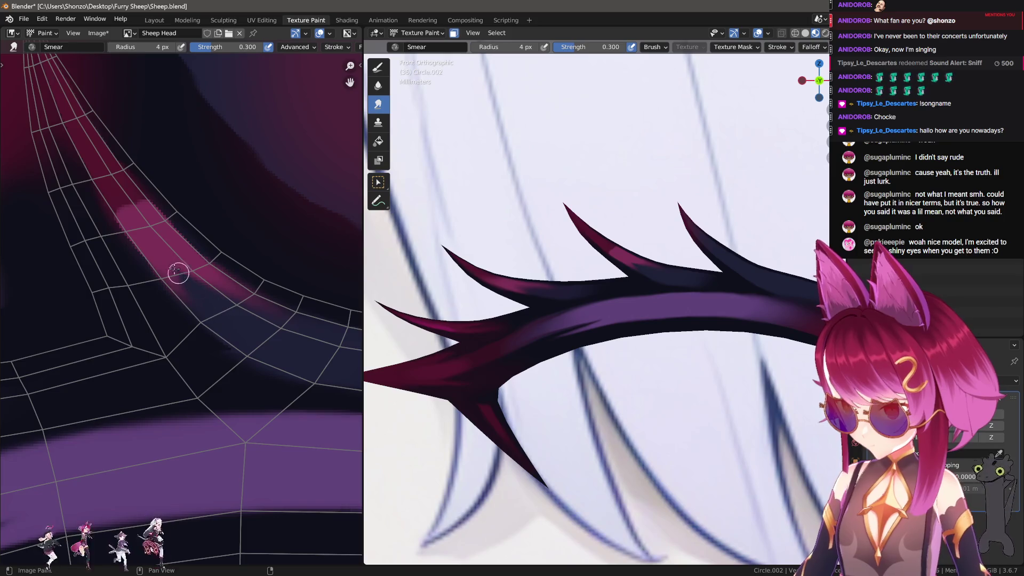
mouse_move(166, 236)
middle_down()
mouse_move(176, 258)
mouse_move(212, 277)
mouse_move(187, 343)
mouse_move(204, 354)
middle_up()
scroll(142, 299, up, 1)
key(f)
click(156, 313)
scroll(185, 357, down, 1)
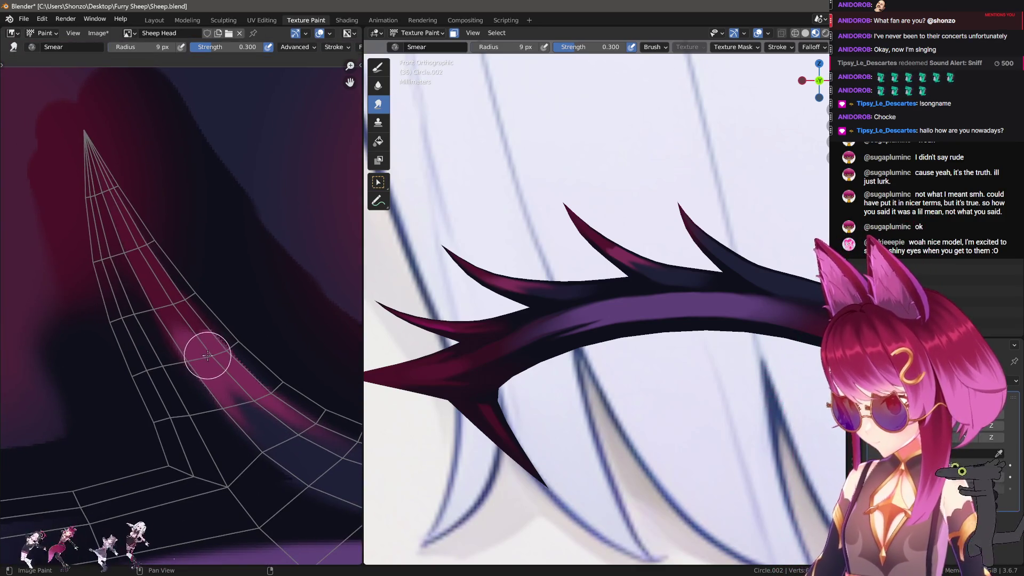
key(f)
click(179, 325)
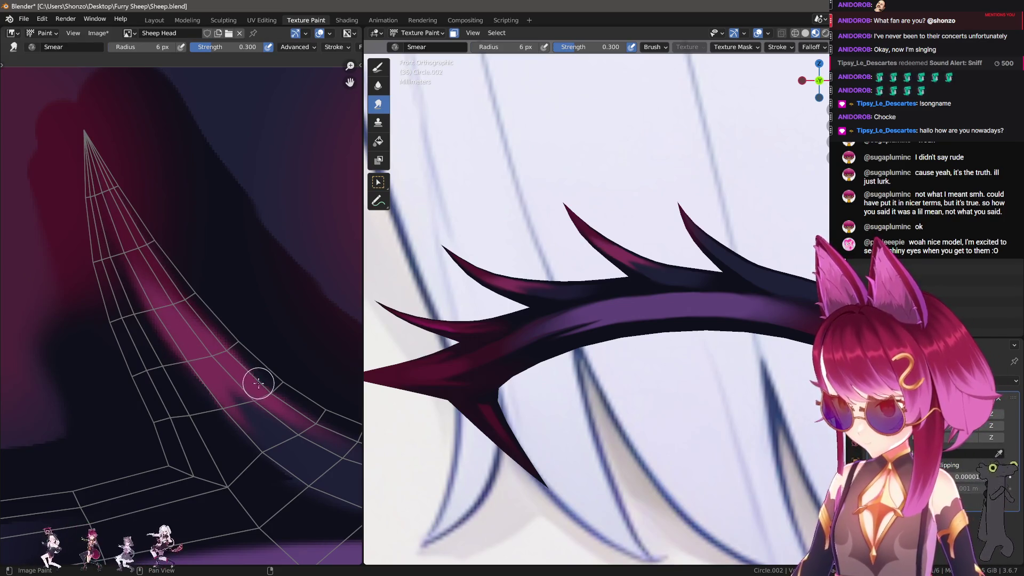
Switch back to TexDraw and sample a new colour from the texture.
middle_drag(208, 335, 198, 304)
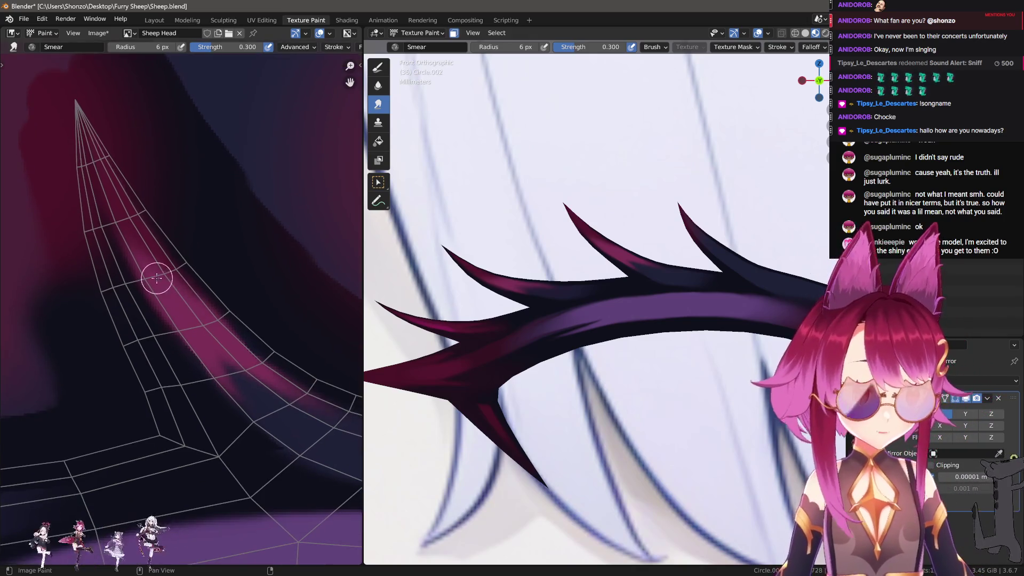
mouse_move(128, 281)
middle_down()
mouse_move(130, 314)
mouse_move(189, 255)
middle_up()
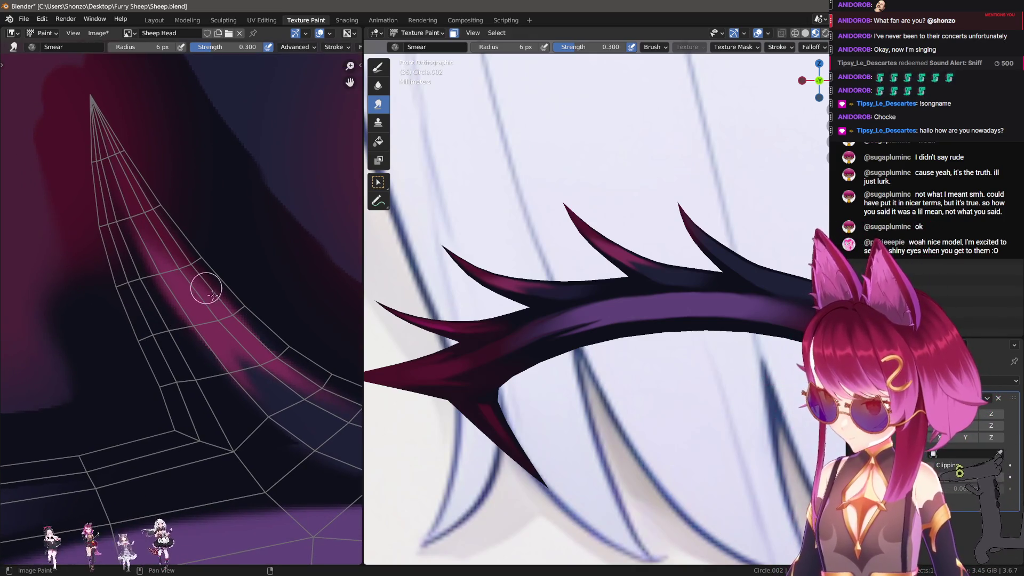
key(d)
key(s)
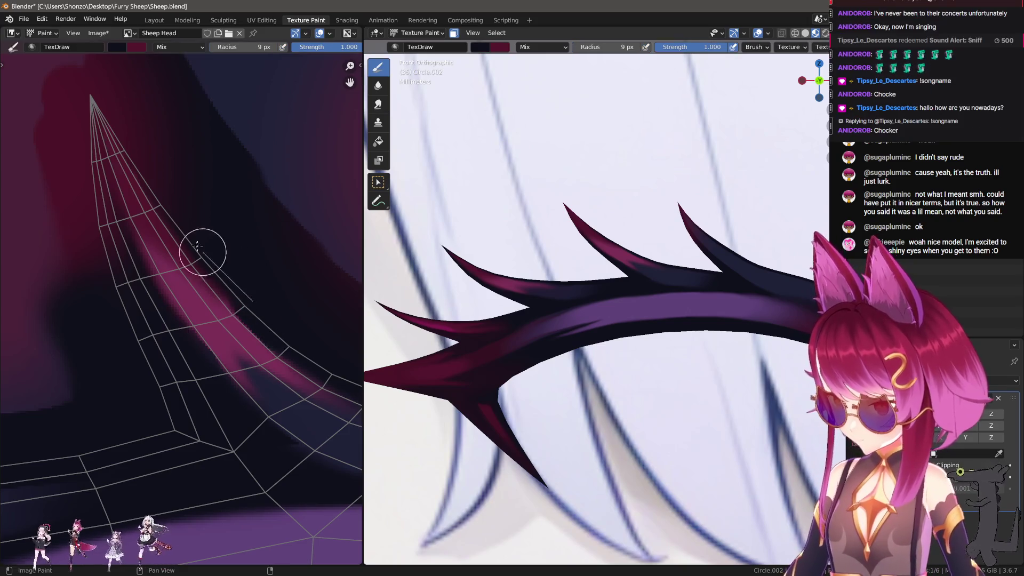
Zoom out to the spike tip and paint dark strokes above it with an 18 px brush.
mouse_move(128, 265)
ctrl+middle_down()
mouse_move(176, 321)
mouse_move(217, 264)
ctrl+middle_up()
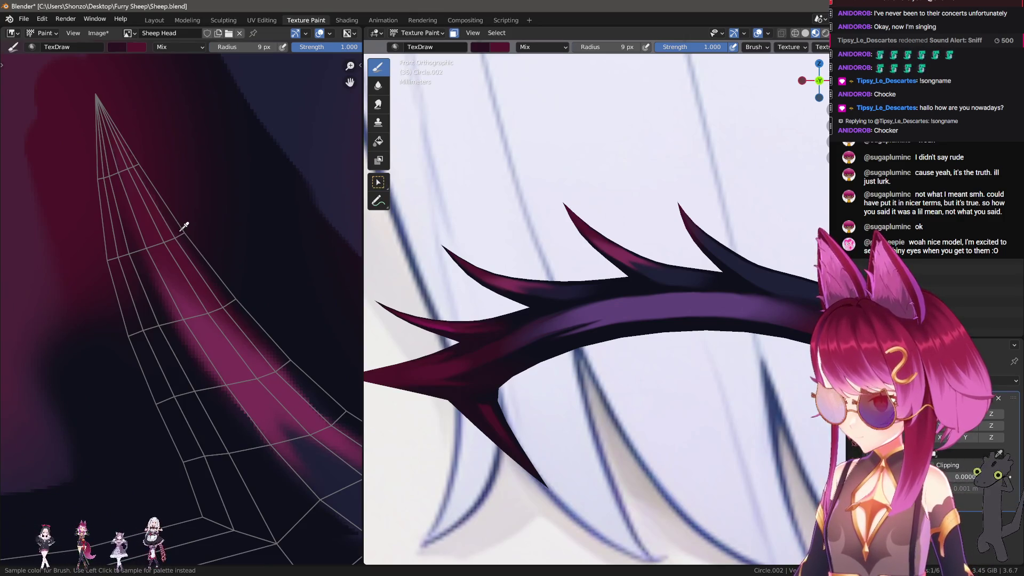
ctrl+middle_drag(132, 140, 260, 358)
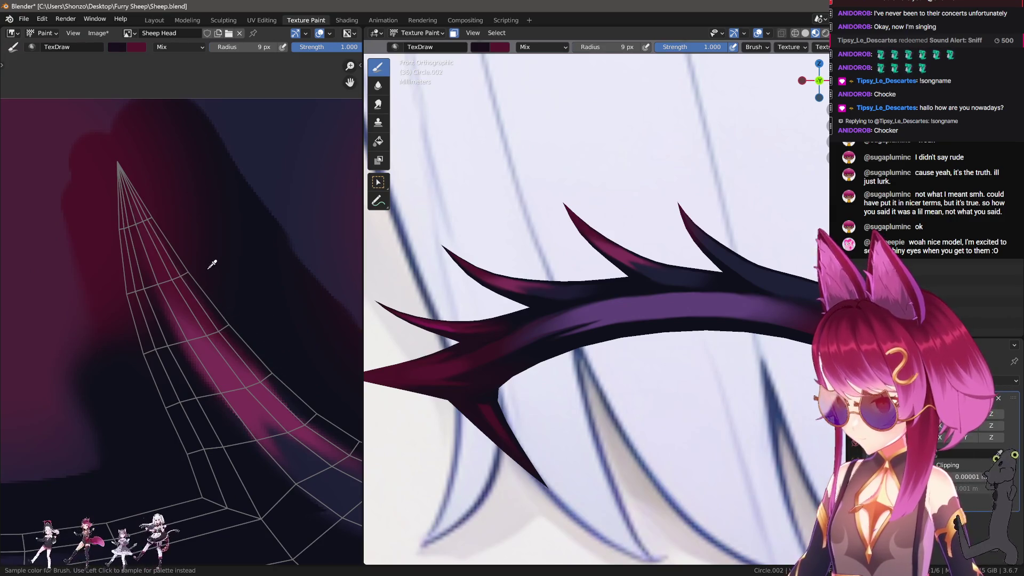
drag(168, 215, 119, 110)
middle_drag(185, 384, 201, 361)
key(f)
click(160, 411)
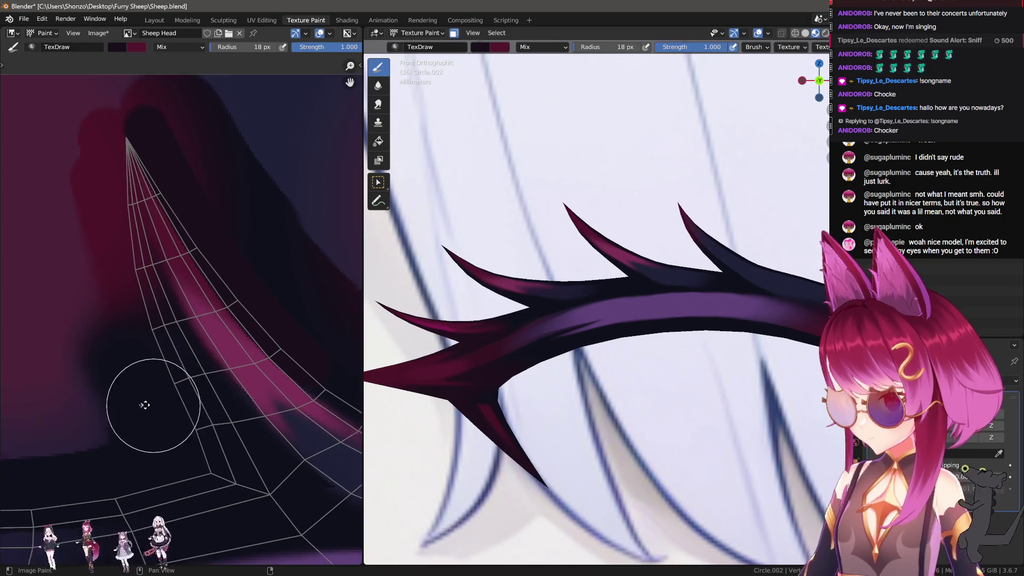
middle_drag(155, 405, 111, 401)
Set the brush blend to Darken and its radius to 21 px.
right_click(223, 320)
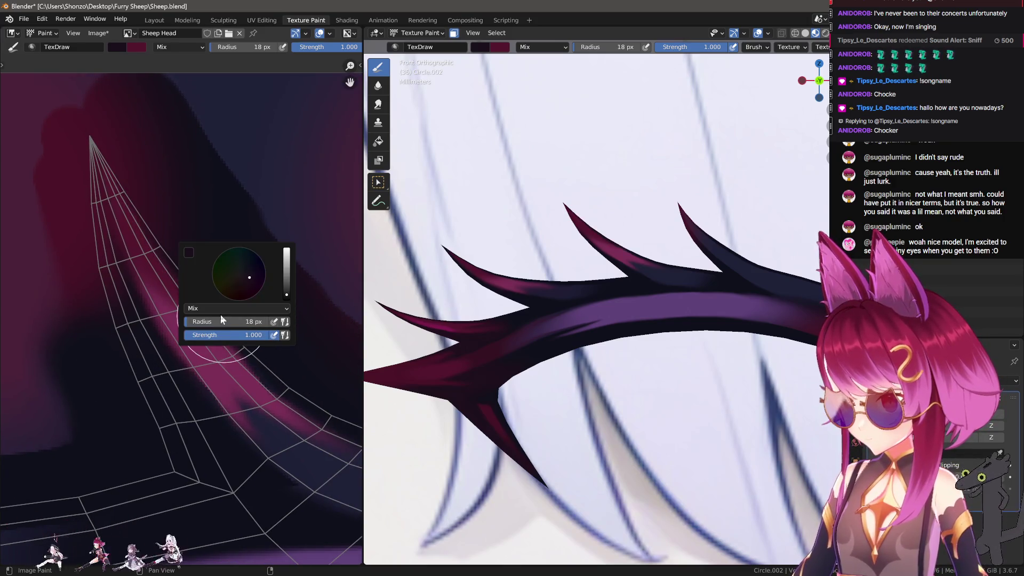
click(216, 309)
click(205, 341)
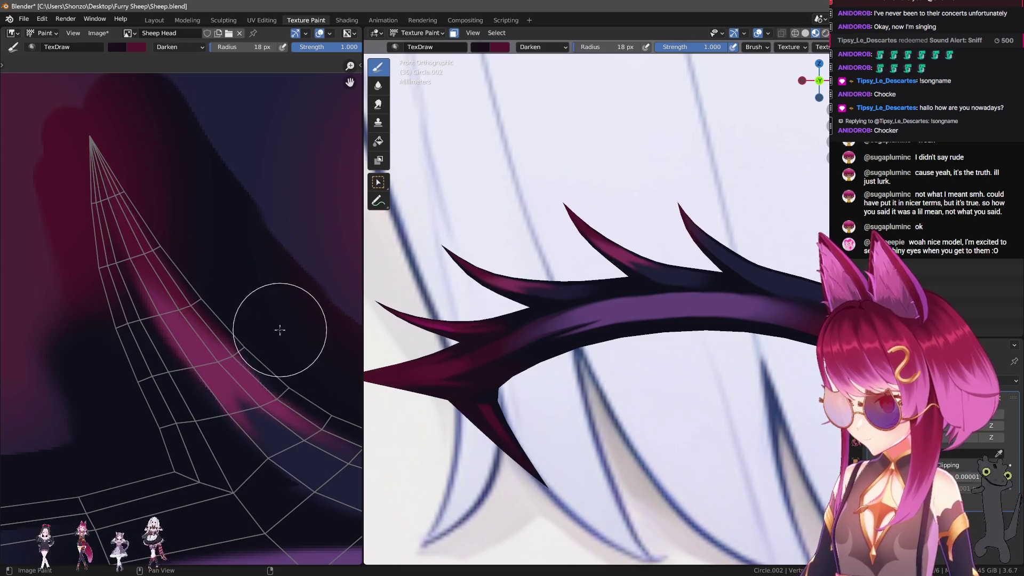
middle_drag(173, 231, 206, 297)
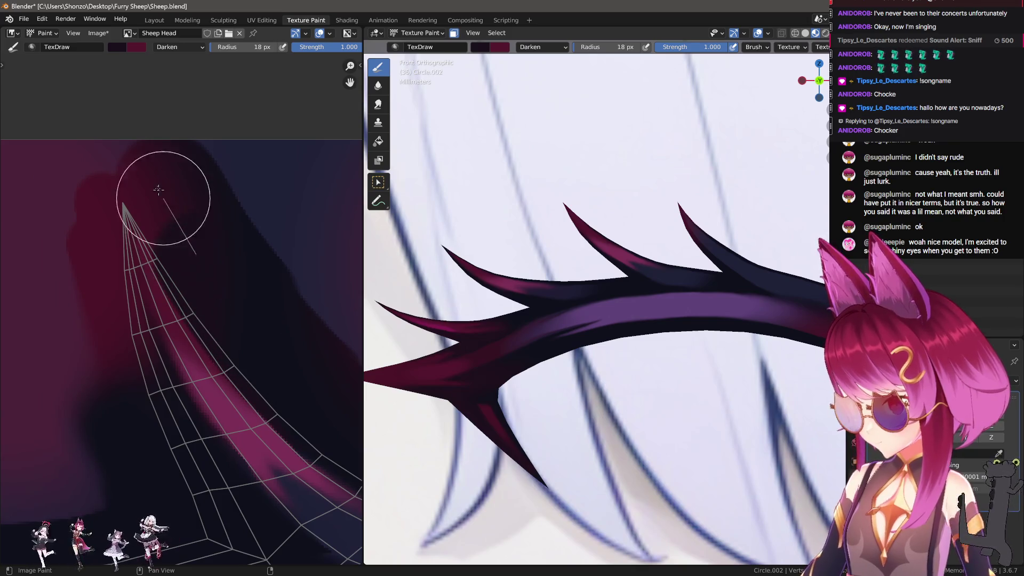
key(f)
click(162, 455)
Paint dark shading over the horn's left side and pink patch, then enlarge the brush to 131 px.
mouse_move(123, 347)
mouse_down()
mouse_move(64, 217)
mouse_move(80, 183)
mouse_move(74, 234)
mouse_up()
drag(124, 381, 62, 178)
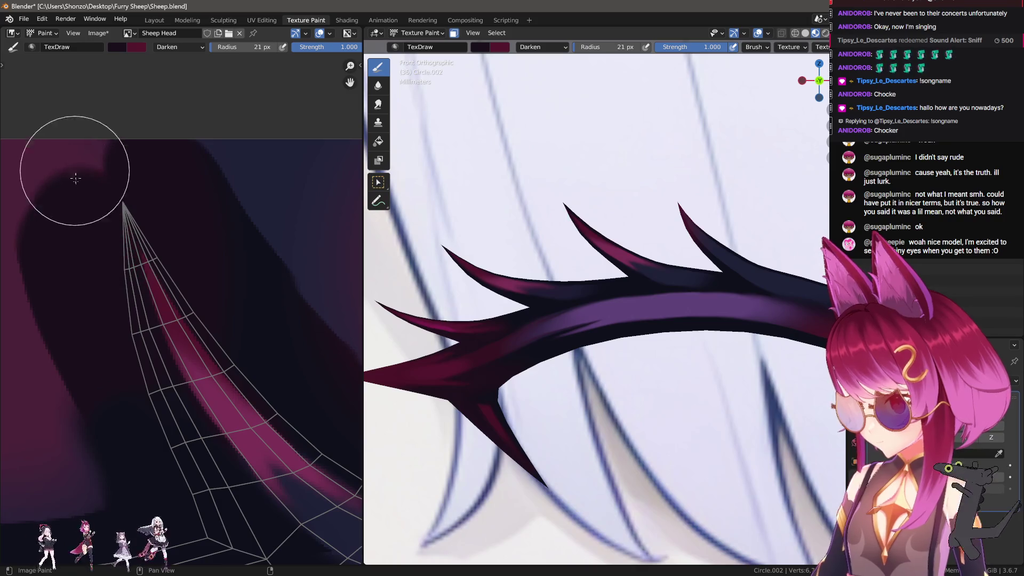
mouse_move(149, 412)
mouse_down()
mouse_move(107, 206)
mouse_move(73, 231)
mouse_move(88, 336)
mouse_up()
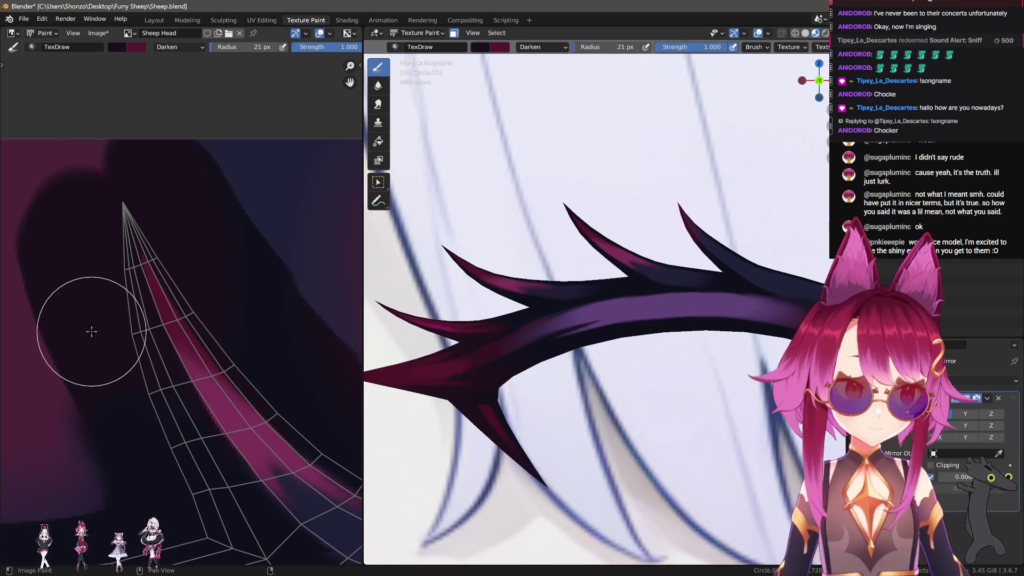
scroll(165, 258, down, 5)
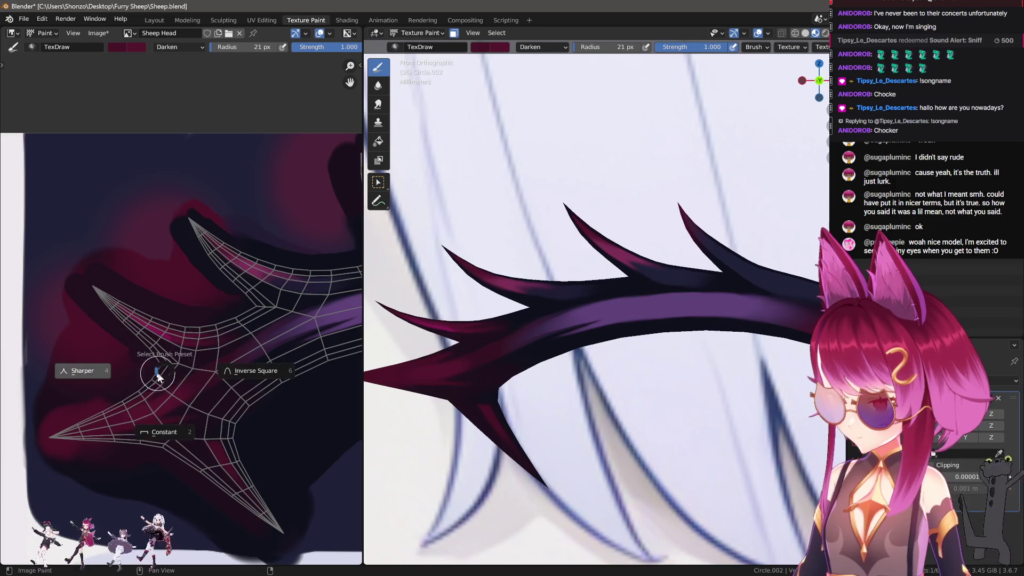
key(f)
click(92, 259)
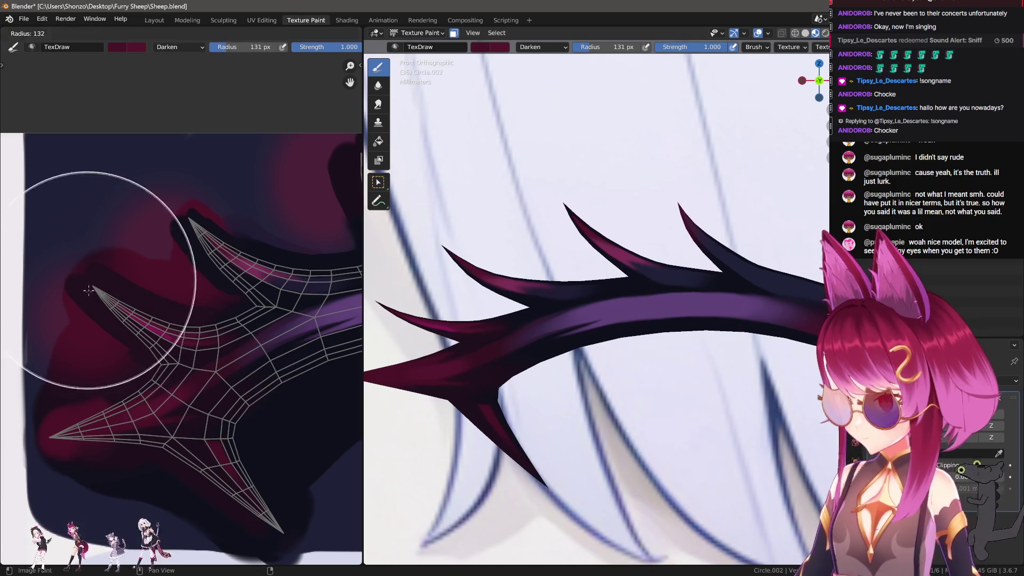
Change the brush blend from Darken to Lighten and reposition the views over the spikes.
right_click(80, 270)
click(31, 247)
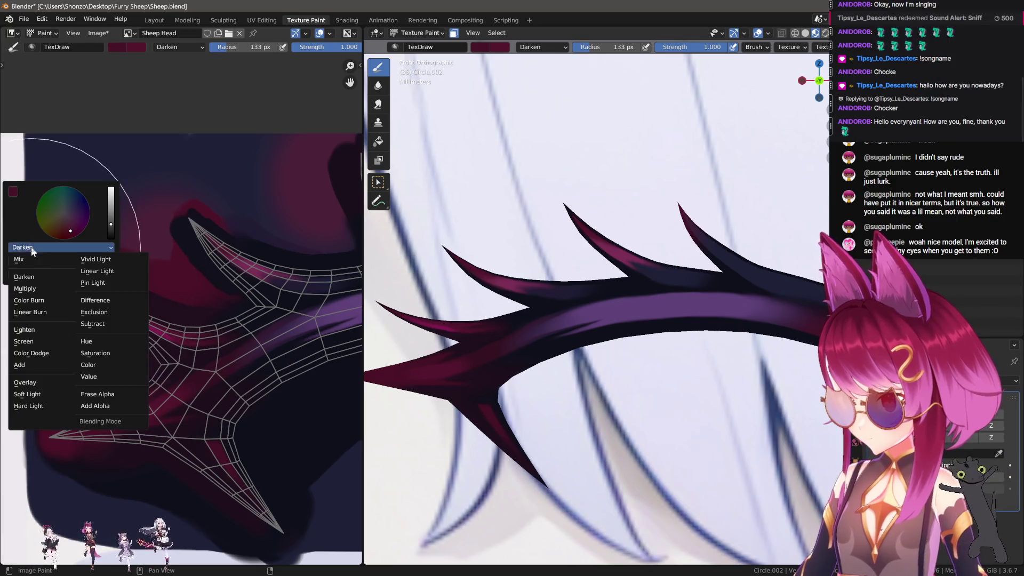
click(24, 329)
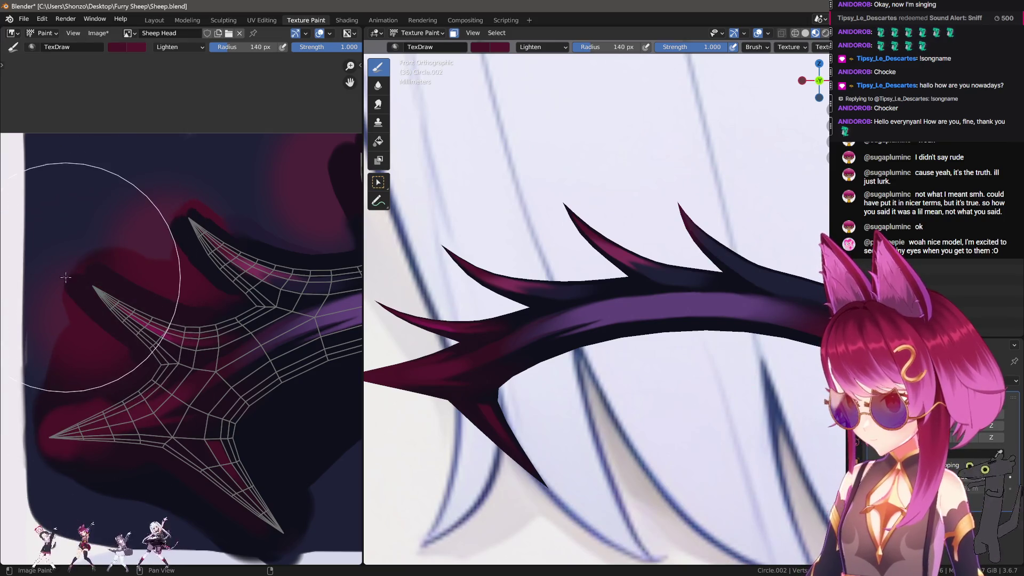
middle_drag(194, 148, 200, 218)
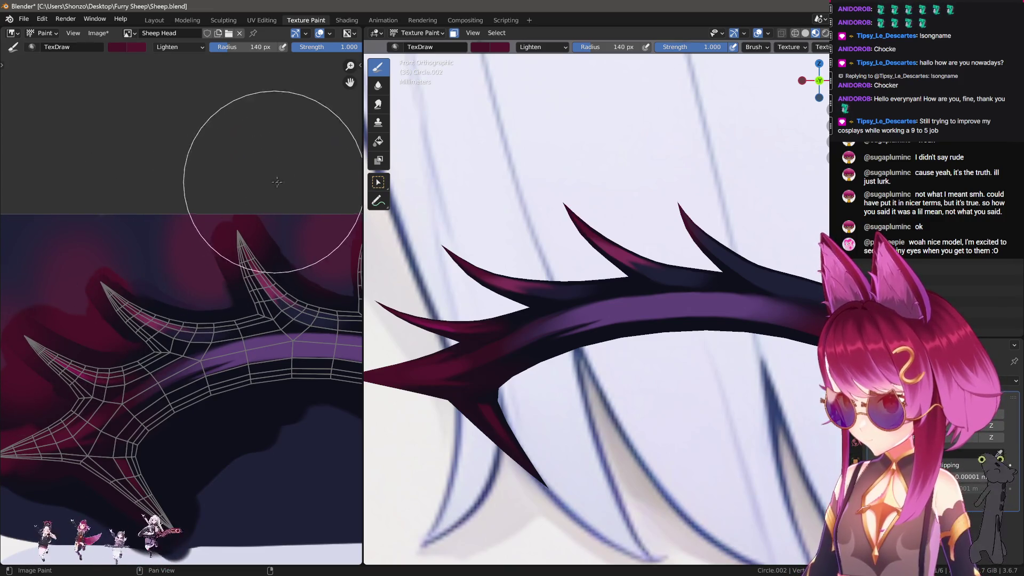
scroll(275, 182, up, 1)
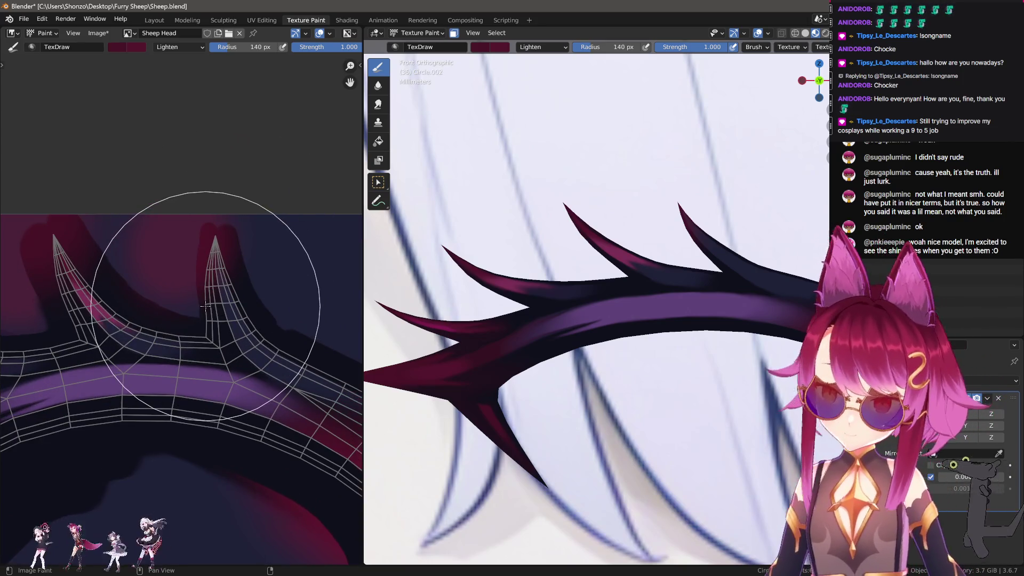
scroll(705, 412, down, 8)
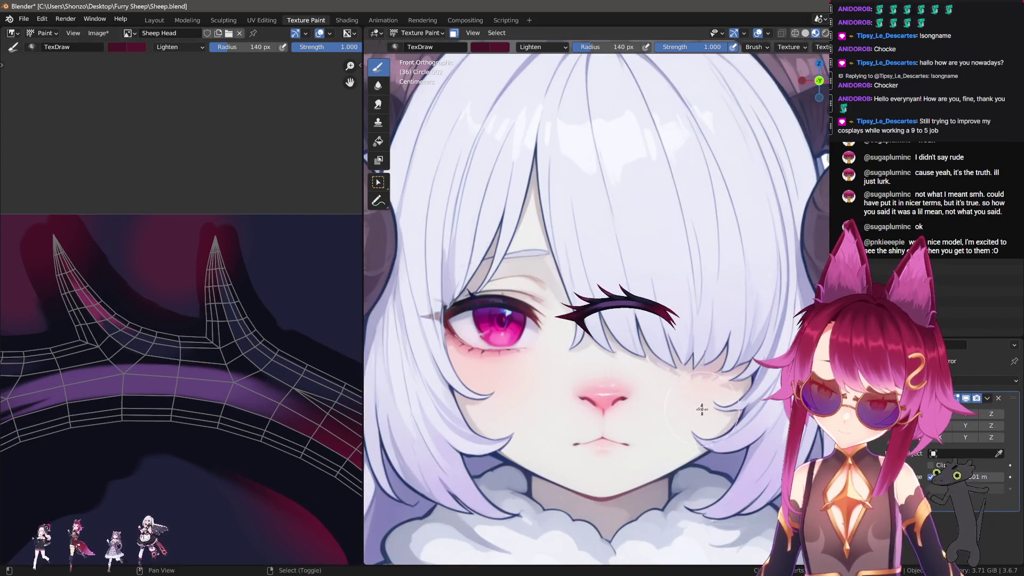
scroll(660, 391, up, 8)
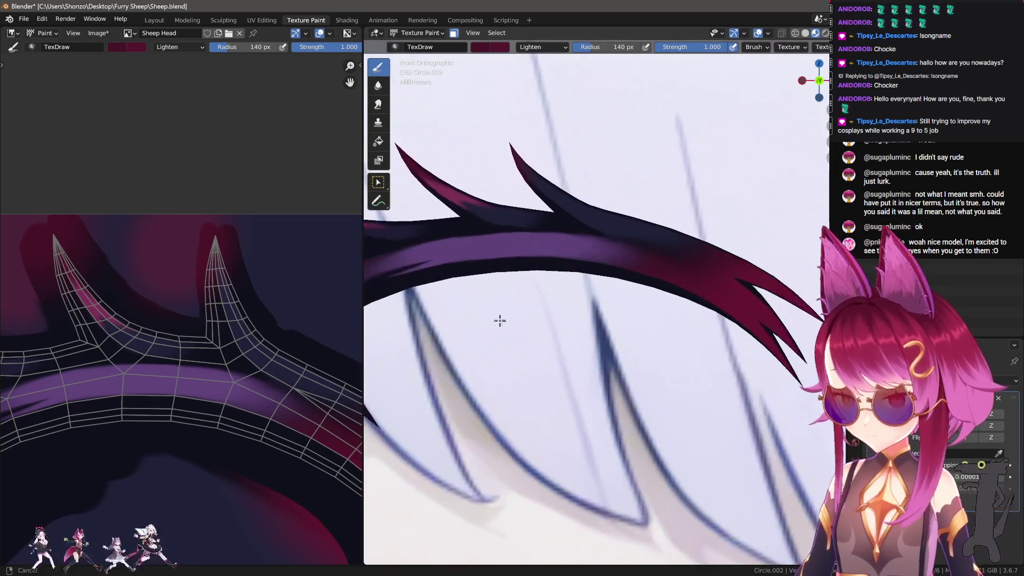
shift+middle_drag(494, 317, 608, 354)
scroll(225, 320, up, 2)
Sample the band's purple and set the brush to strength 0.300, radius 27 px.
key(s)
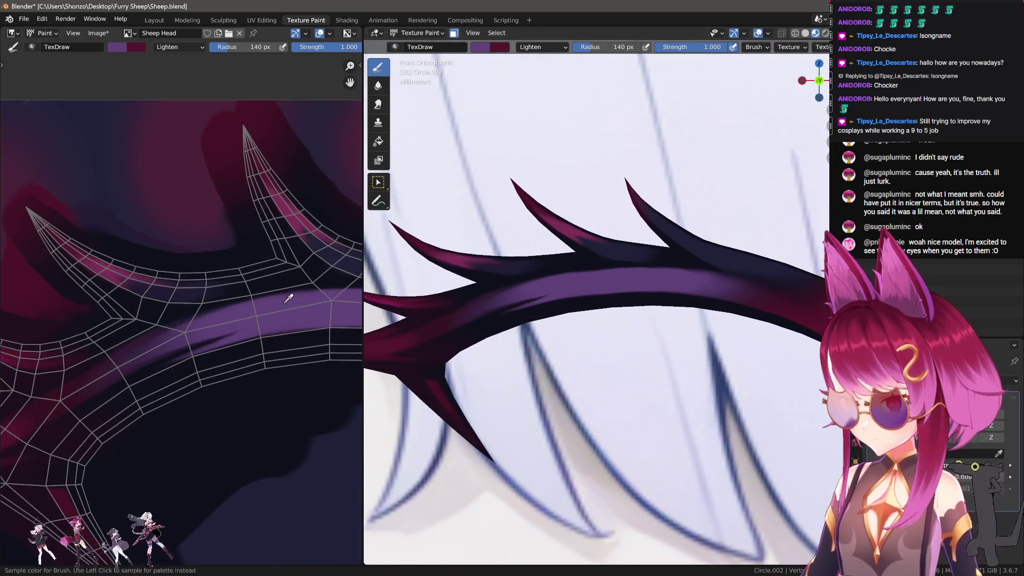
click(288, 298)
scroll(288, 299, up, 2)
key(e)
click(245, 235)
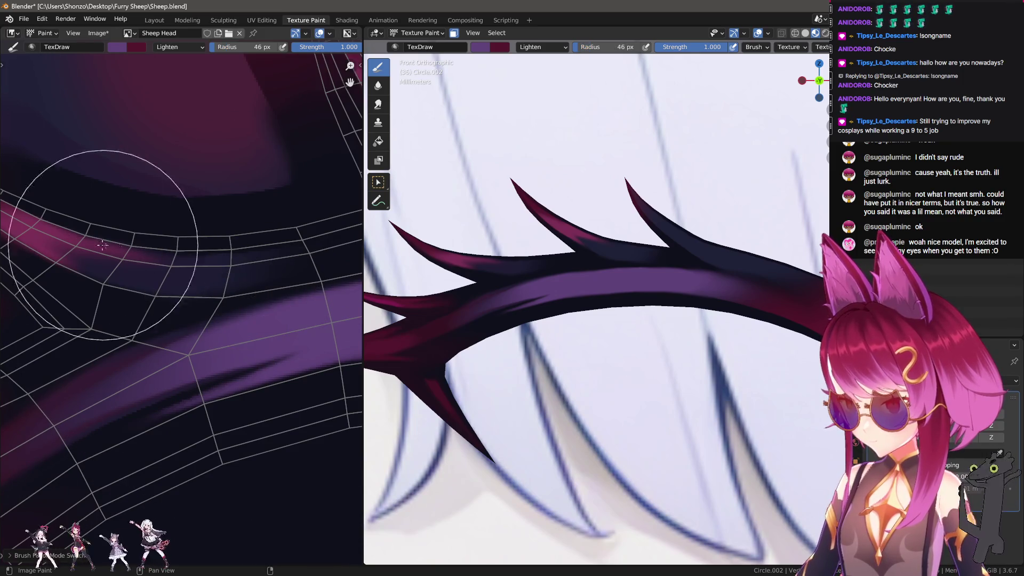
right_click(92, 244)
click(100, 207)
key(Escape)
key(shift+f)
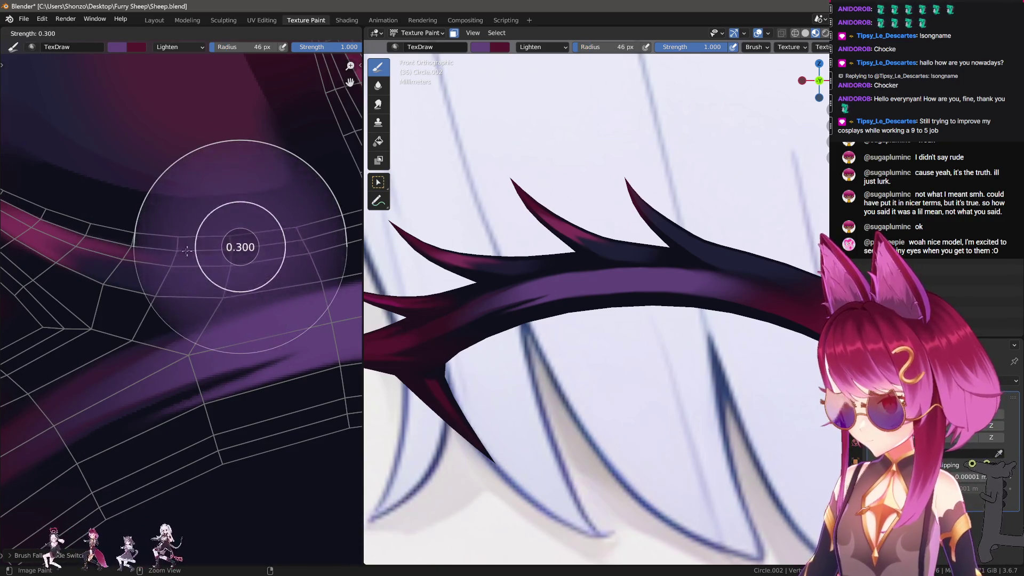
click(189, 250)
key(f)
click(278, 245)
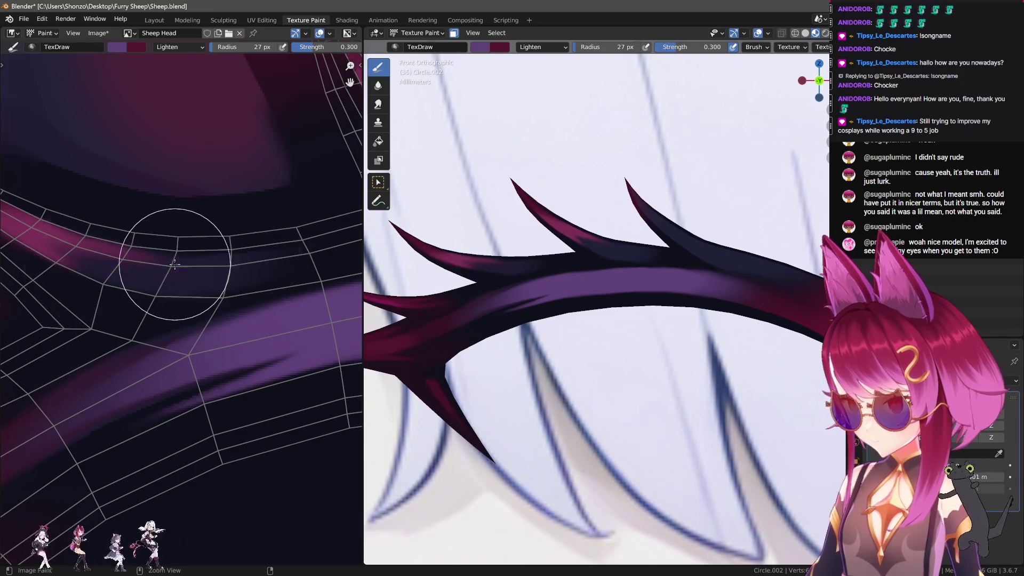
Shrink the brush to 19 px and sample the band's magenta as the brush colour.
key(s)
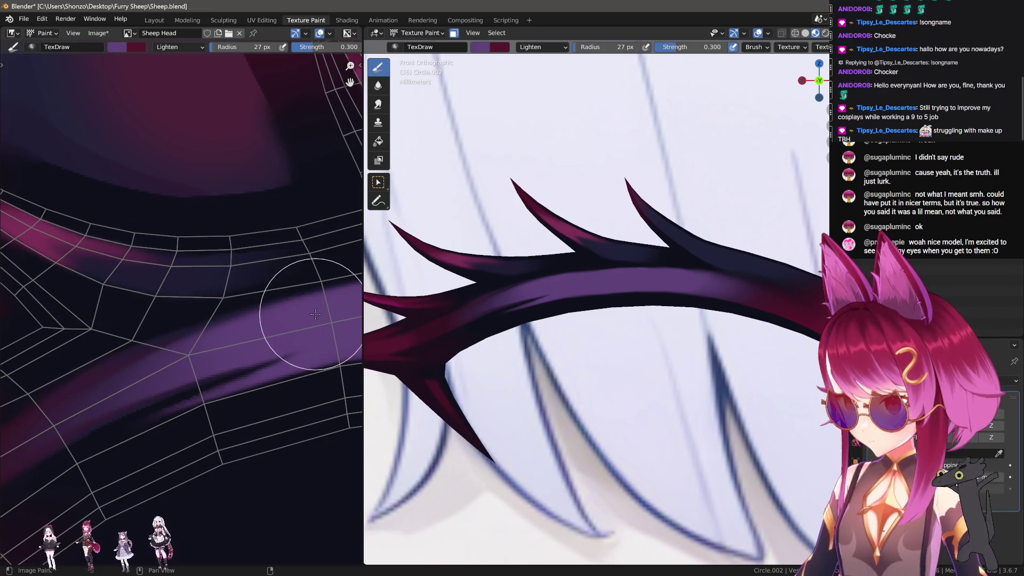
right_click(135, 269)
drag(139, 276, 128, 276)
key(f)
click(157, 272)
right_click(191, 287)
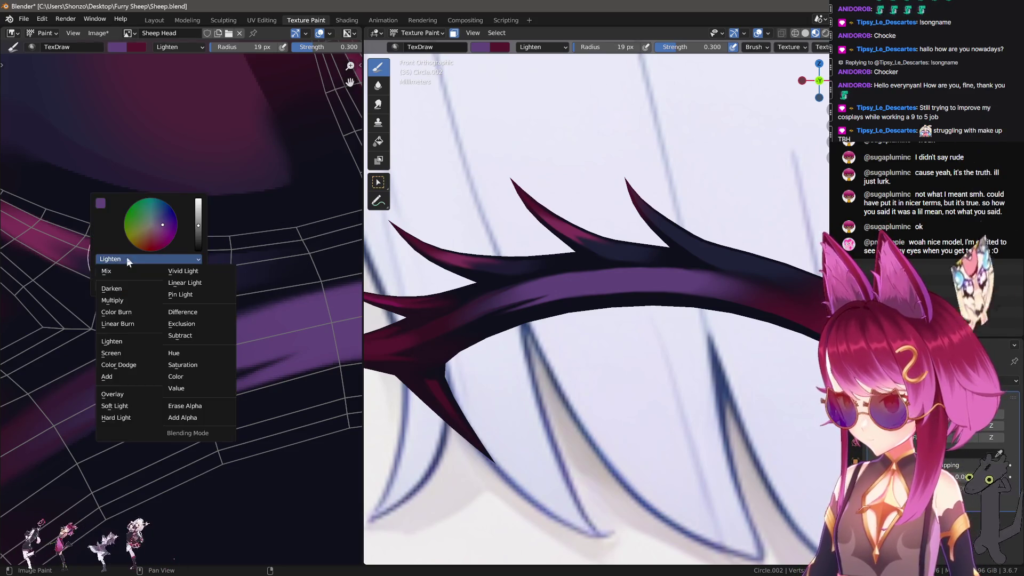
right_click(224, 222)
key(s)
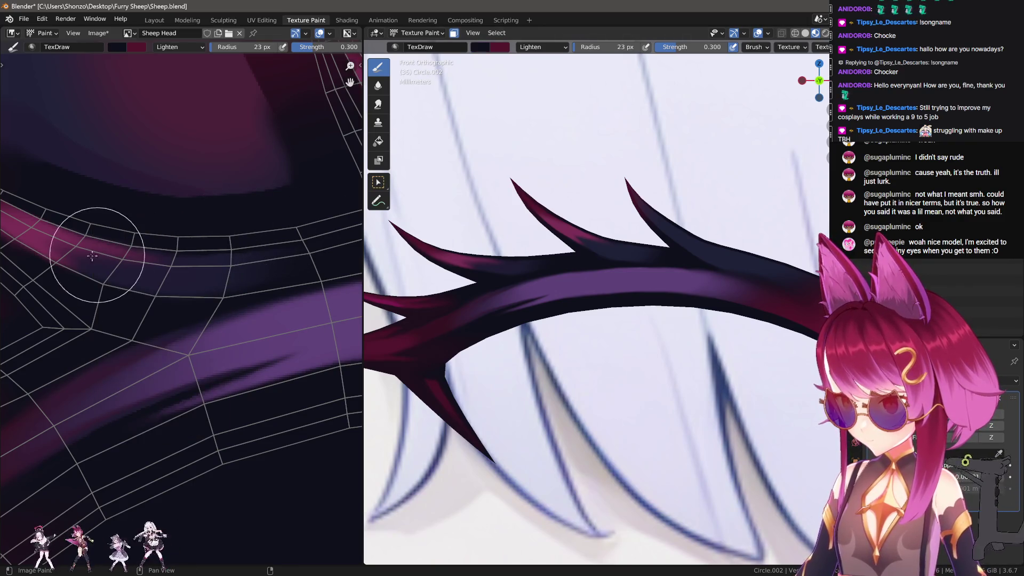
right_click(124, 258)
click(101, 237)
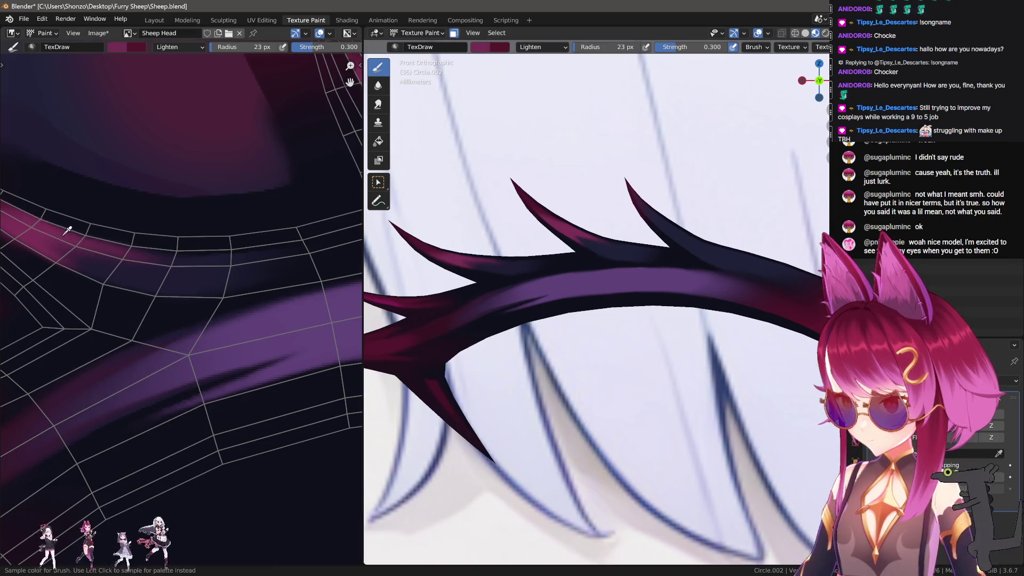
key(f)
click(92, 263)
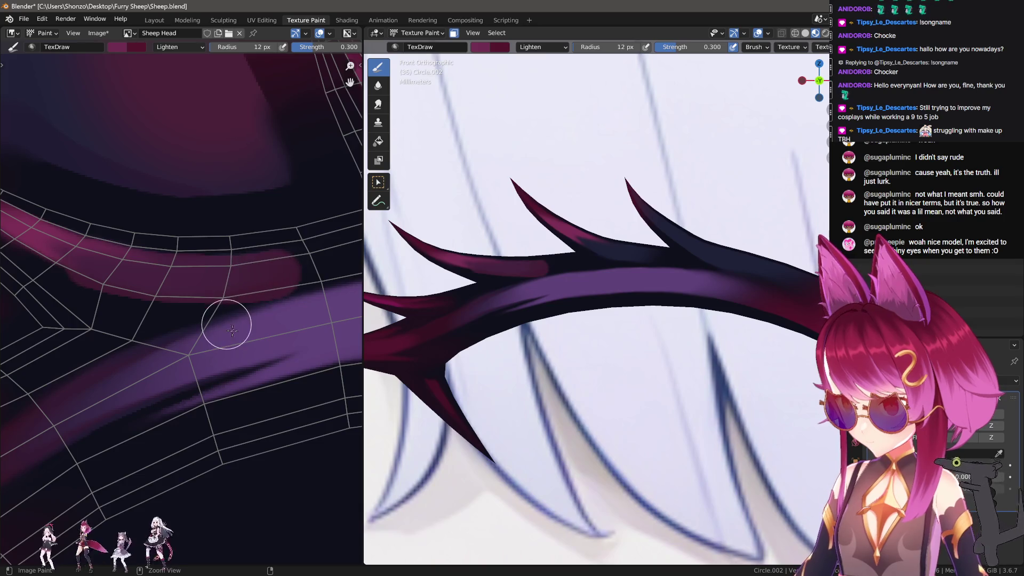
Sample purple, set strength to 0.100, and paint a lighter highlight stroke, then undo it.
key(s)
key(shift+f)
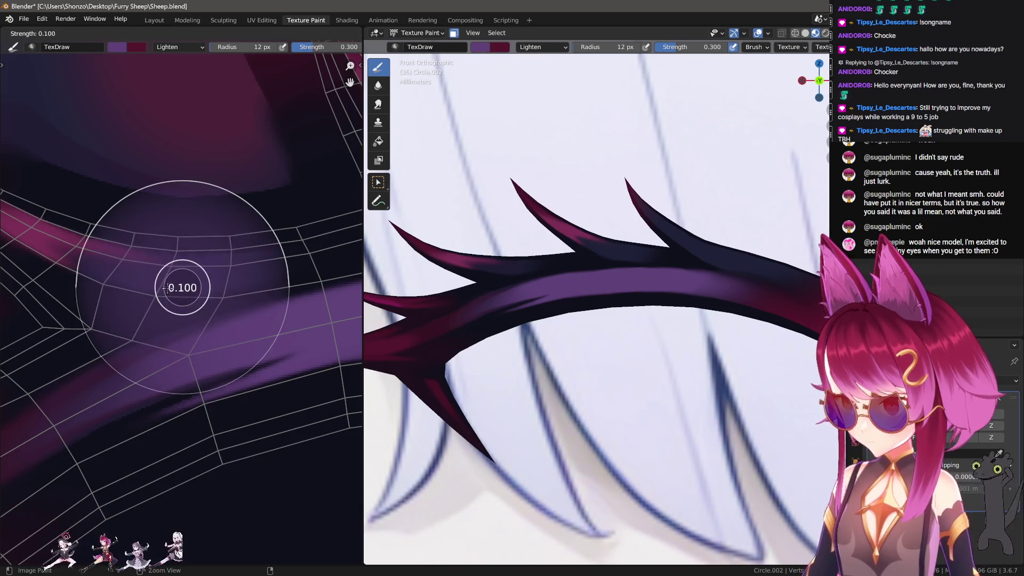
click(166, 288)
mouse_move(204, 271)
mouse_down()
mouse_move(230, 266)
mouse_move(98, 277)
mouse_up()
key(ctrl+z)
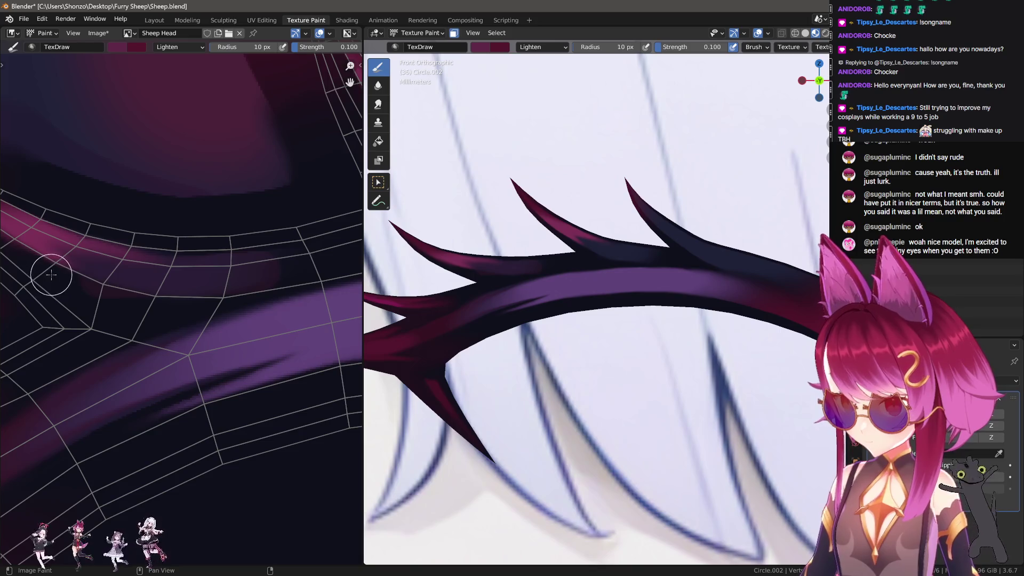
Paint a pink highlight along the band, then shrink the brush to 4 px.
middle_drag(176, 288, 192, 287)
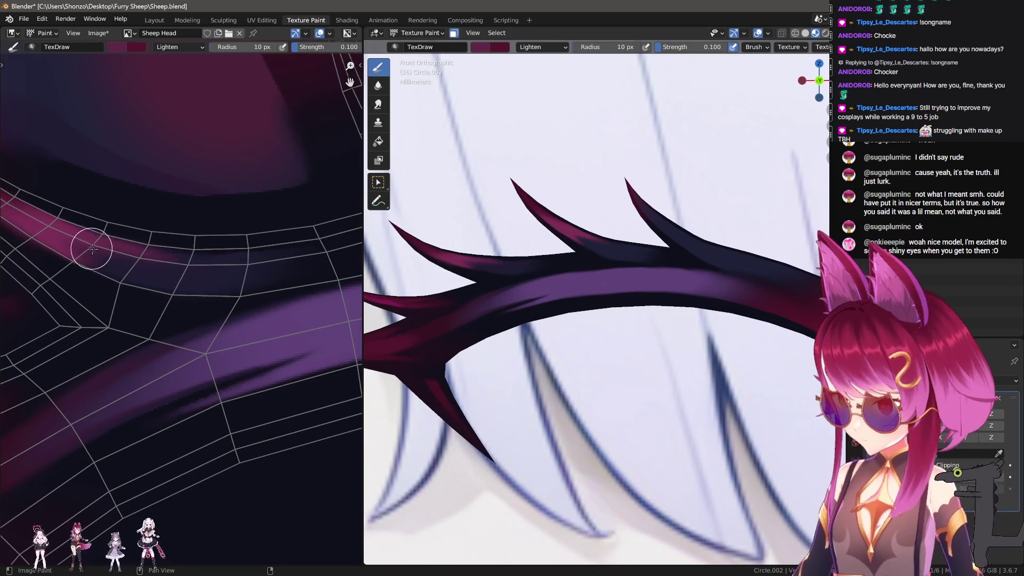
middle_drag(320, 275, 144, 292)
mouse_move(131, 209)
mouse_down()
mouse_move(103, 194)
mouse_move(155, 245)
mouse_move(286, 272)
mouse_up()
mouse_move(121, 220)
middle_down()
mouse_move(160, 251)
mouse_move(177, 193)
mouse_move(156, 260)
middle_up()
key(f)
click(114, 140)
key(f)
click(107, 115)
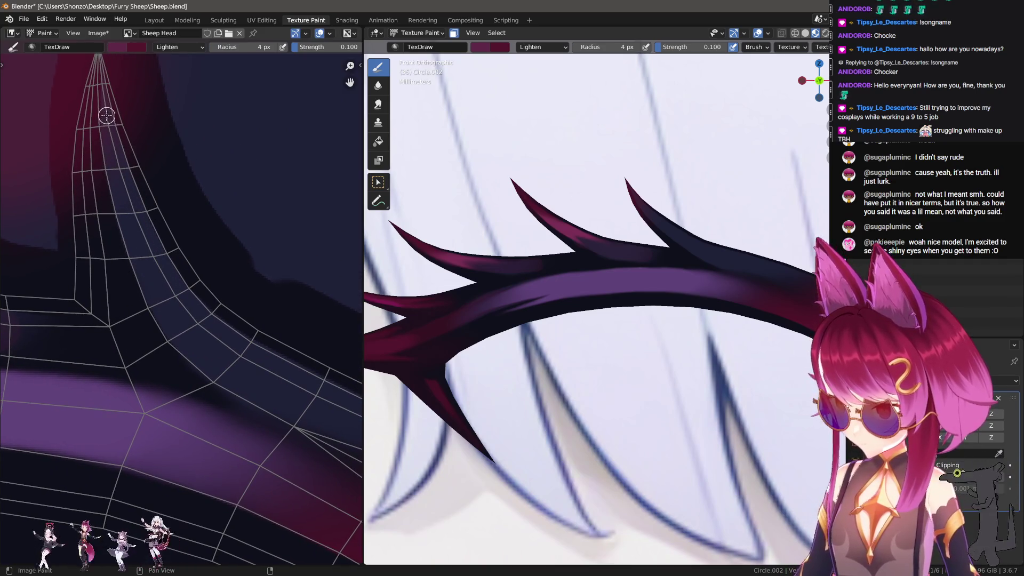
mouse_move(211, 352)
middle_down()
mouse_move(160, 278)
mouse_move(278, 251)
middle_up()
Smear the pink band rightward and smudge away a stray pink patch, shrinking the Smear brush to 17 px.
key(s)
mouse_move(138, 296)
mouse_down()
mouse_move(296, 319)
mouse_move(216, 312)
mouse_up()
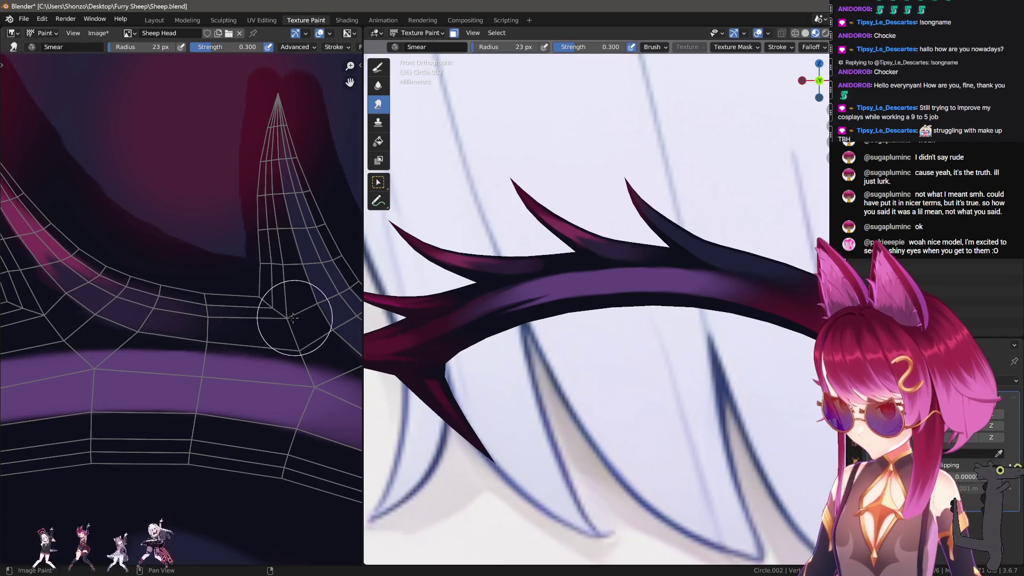
middle_drag(295, 318, 141, 319)
drag(106, 323, 174, 314)
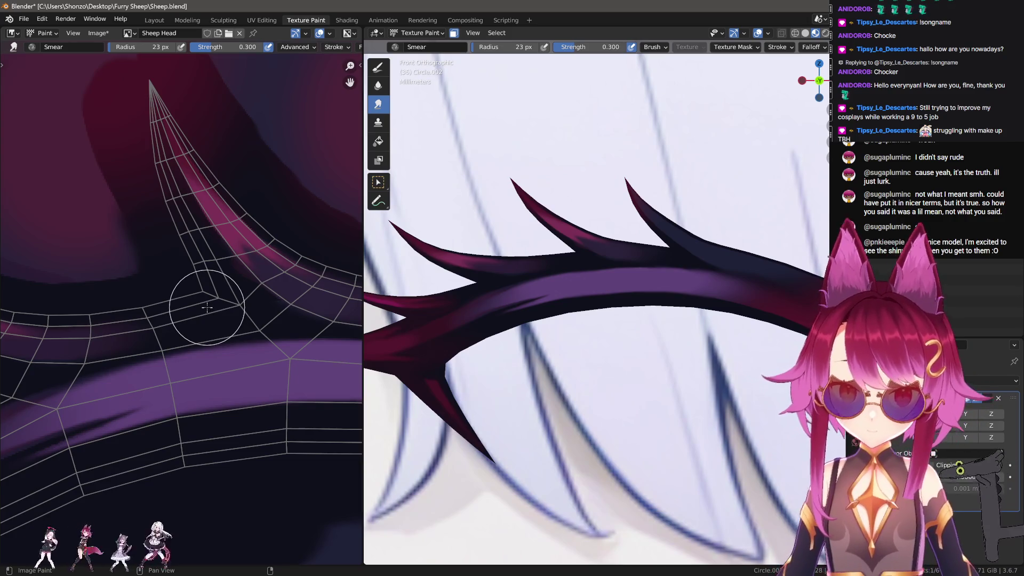
scroll(181, 308, up, 4)
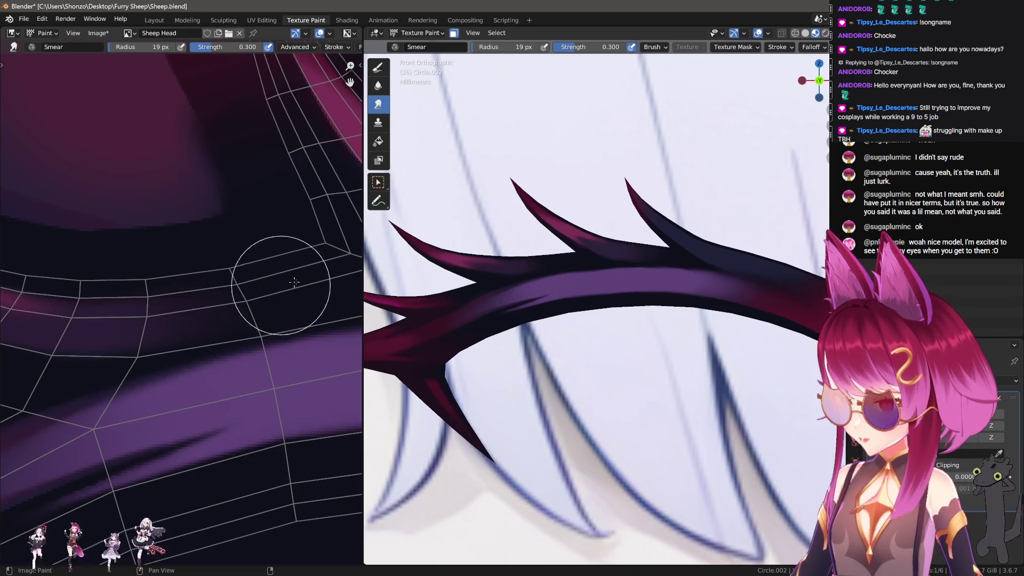
middle_drag(274, 286, 275, 294)
key(bracketleft)
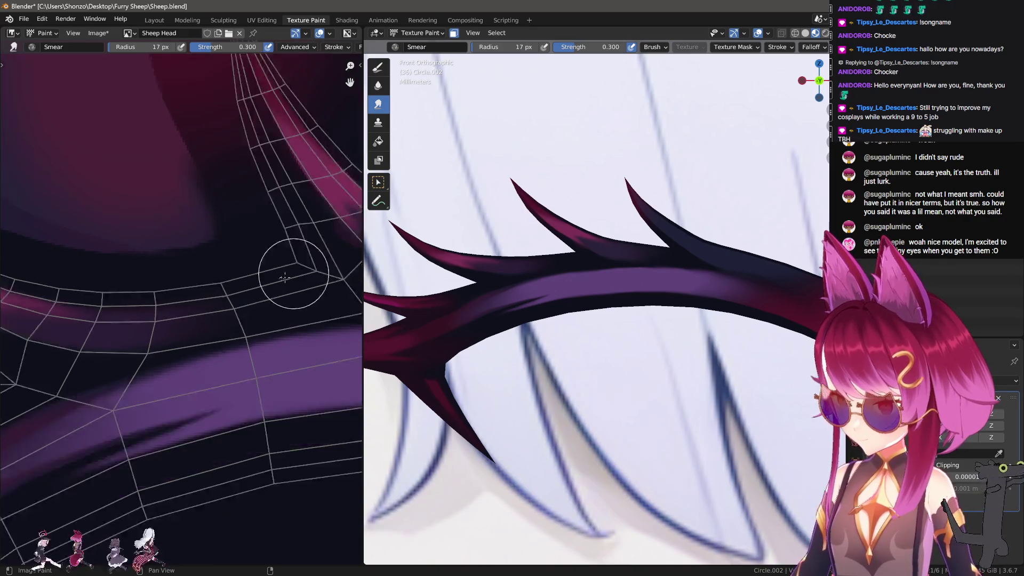
scroll(279, 226, down, 2)
scroll(269, 297, up, 2)
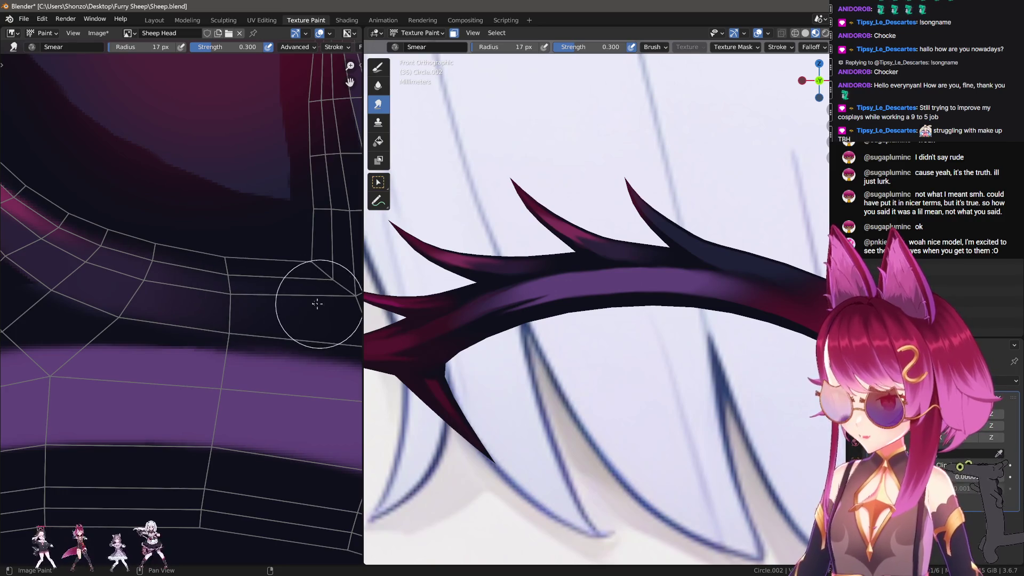
shift+scroll(231, 292, up, 3)
scroll(231, 293, up, 3)
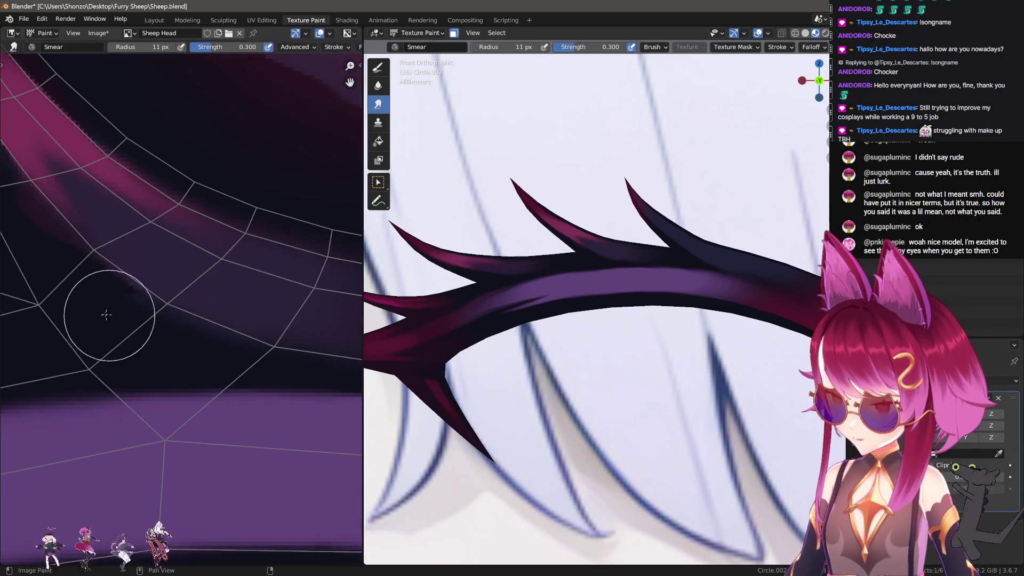
scroll(154, 352, up, 2)
Switch to the TexDraw brush and set its blend mode to Mix.
key(d)
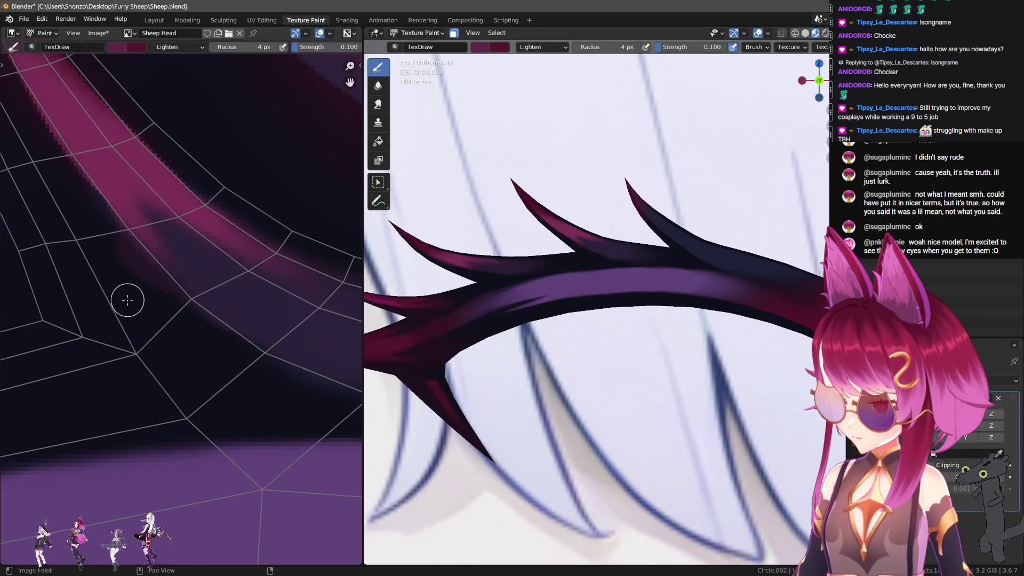
shift+scroll(151, 371, up, 2)
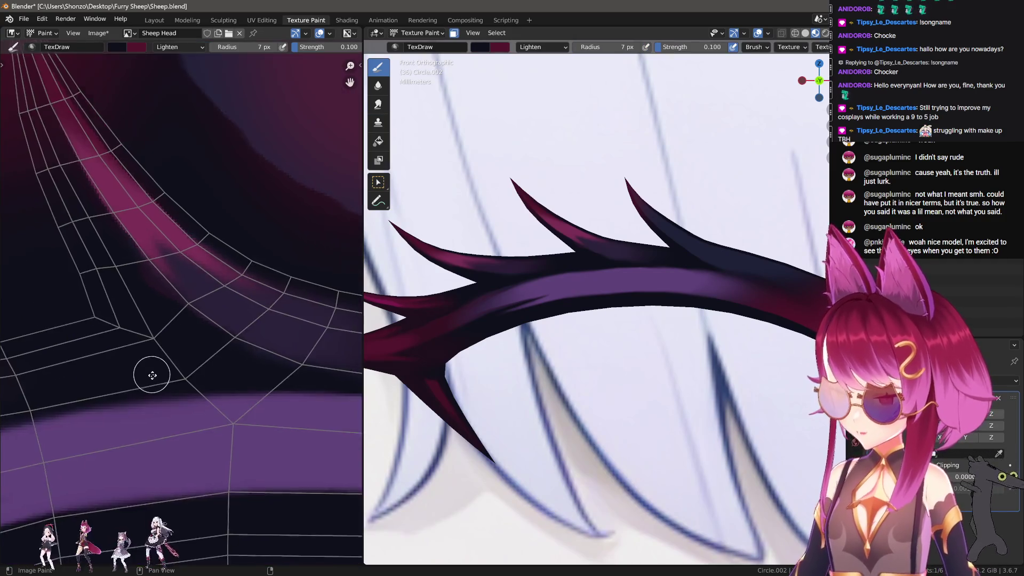
right_click(167, 388)
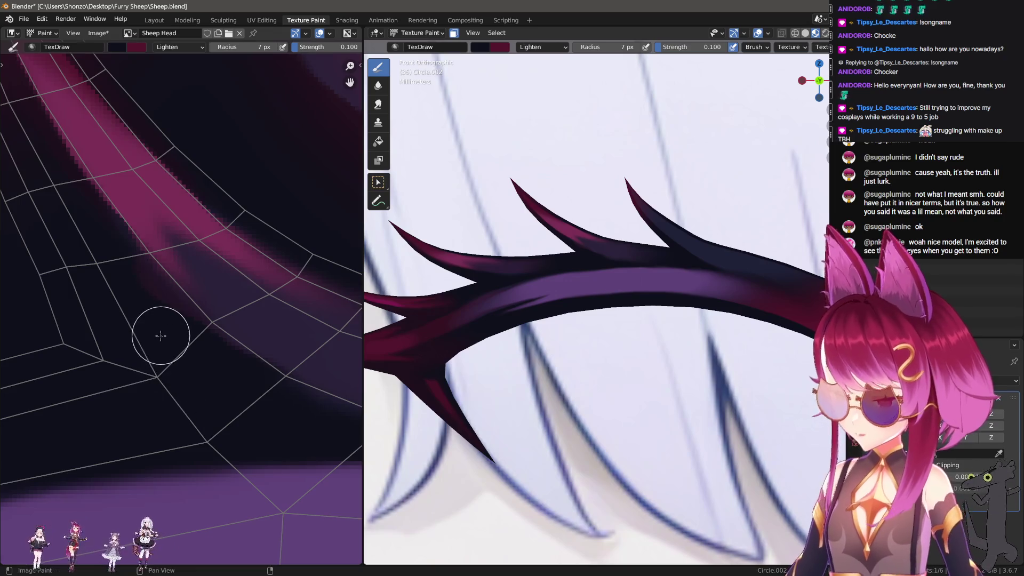
right_click(158, 338)
click(120, 315)
click(85, 263)
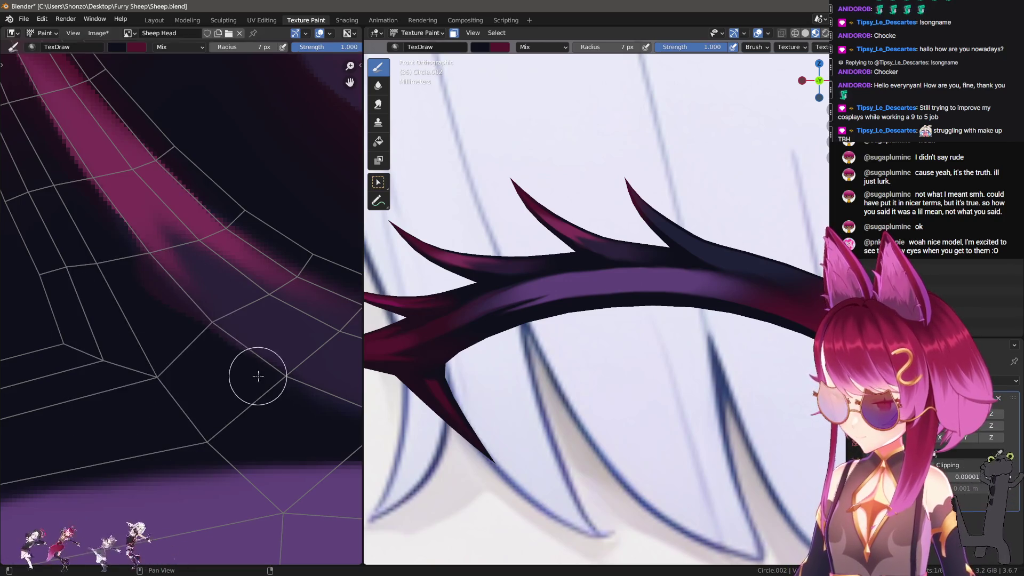
Return to the Smear brush over the magenta band and resize it to 17 px.
mouse_move(81, 288)
middle_down()
mouse_move(131, 390)
mouse_move(142, 368)
middle_up()
key(shift+space)
key(3)
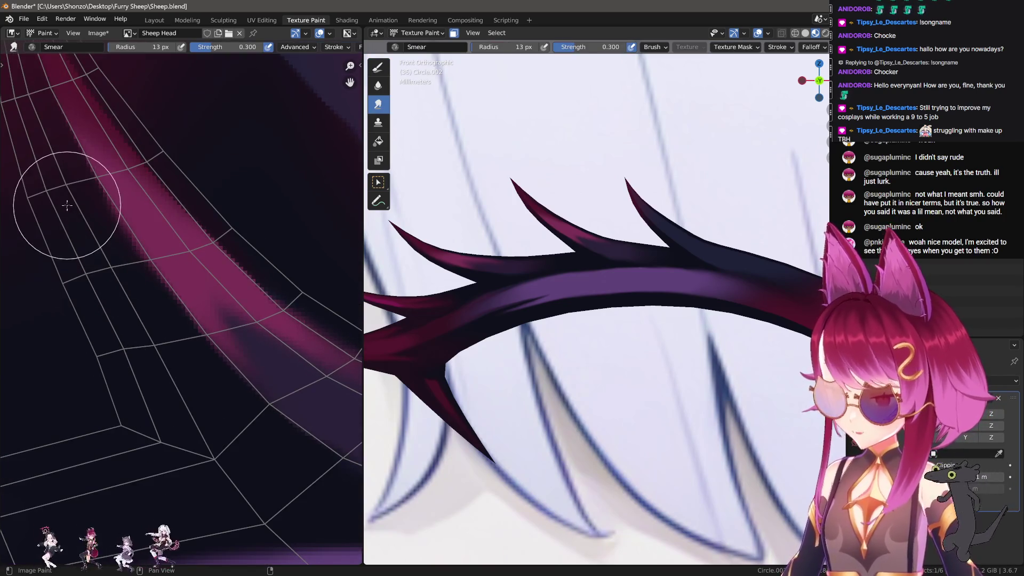
middle_drag(58, 349, 108, 418)
key(f)
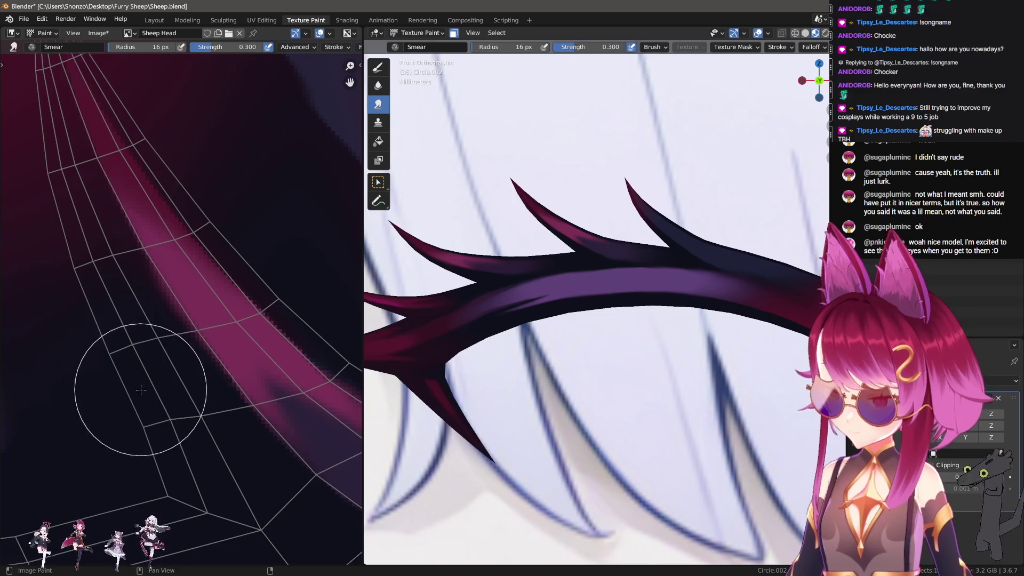
click(115, 434)
key(f)
click(123, 345)
middle_drag(103, 393, 114, 434)
key(f)
click(138, 389)
key(f)
click(125, 331)
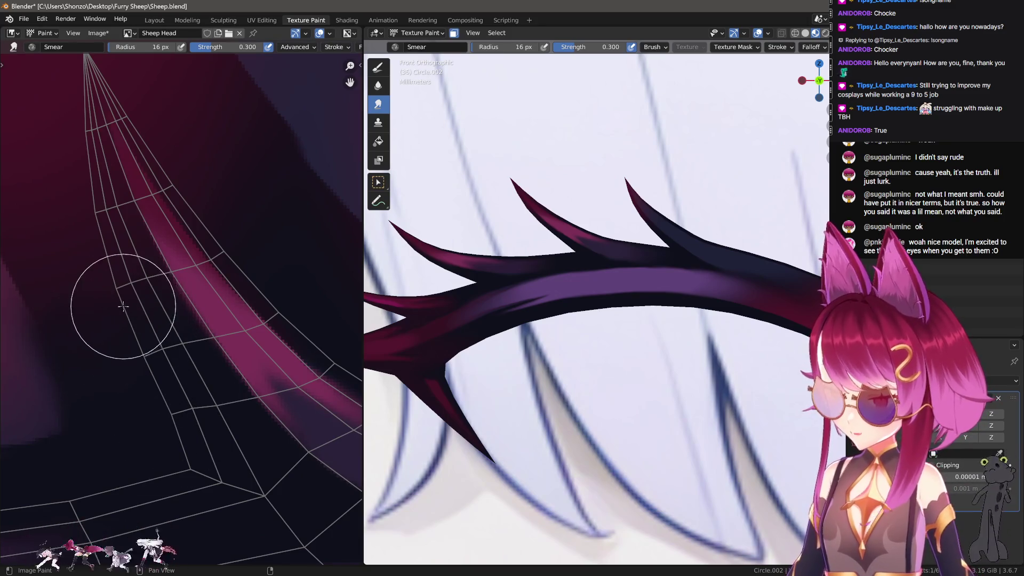
Pan and zoom the texture view onto a horizontal strip of the UV mesh.
middle_drag(114, 196, 151, 324)
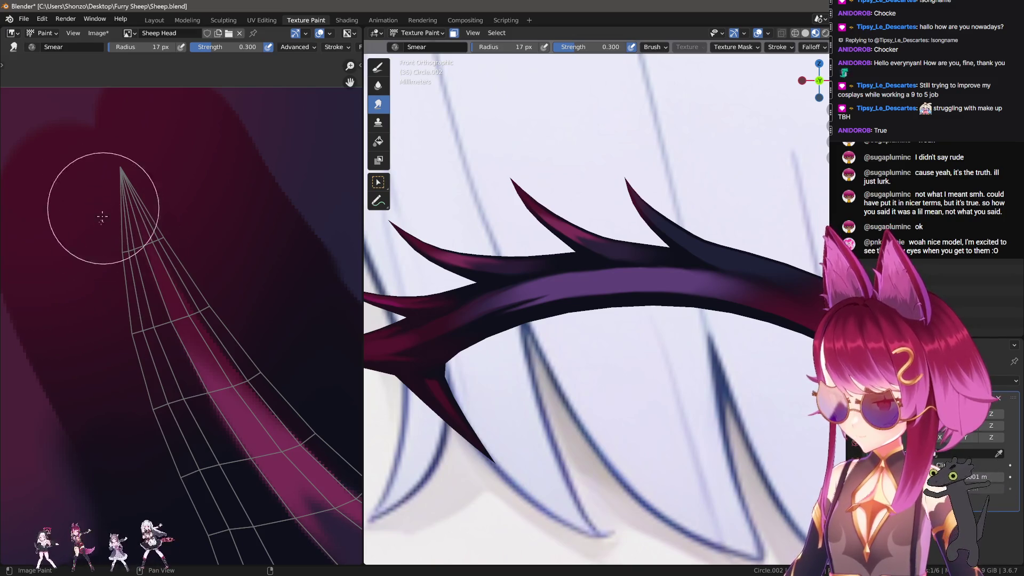
scroll(103, 219, up, 3)
middle_drag(103, 222, 52, 341)
scroll(52, 342, down, 2)
middle_drag(126, 365, 206, 366)
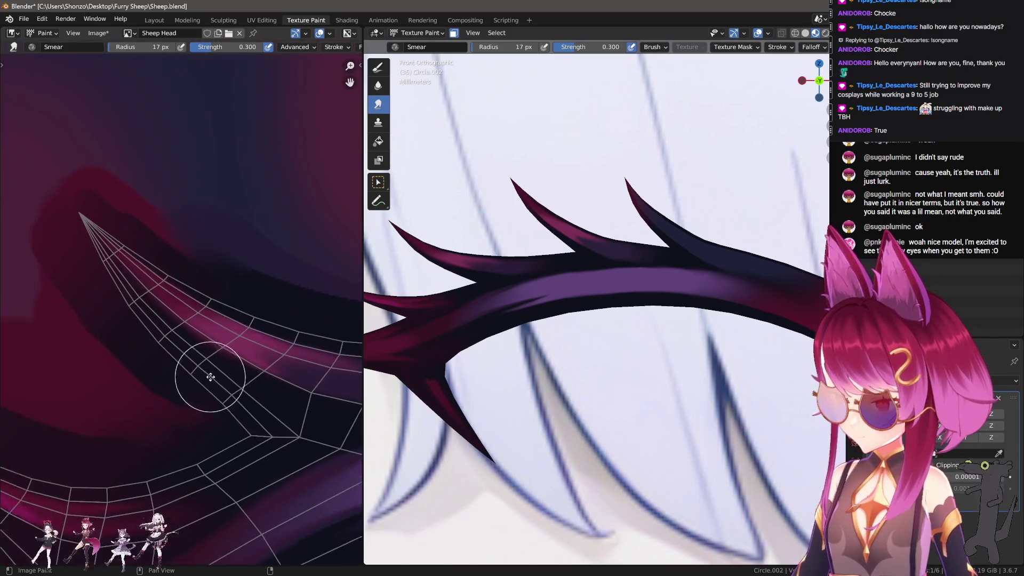
scroll(137, 418, up, 3)
scroll(144, 393, down, 3)
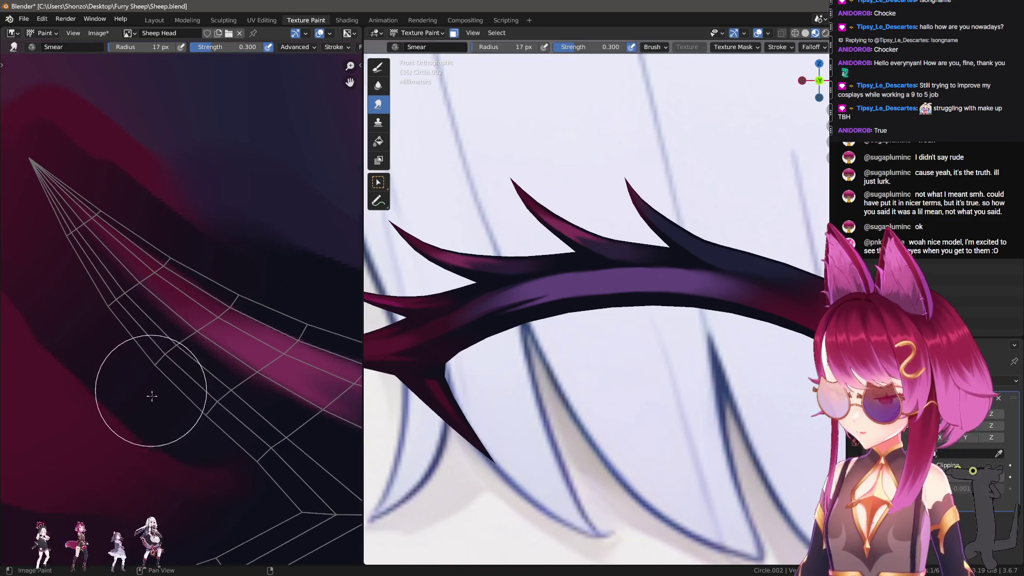
Frame the horn mesh tip in the texture view and shift the 3D branch view.
mouse_move(103, 394)
middle_down()
mouse_move(224, 327)
mouse_move(149, 412)
mouse_move(148, 344)
middle_up()
scroll(224, 327, down, 2)
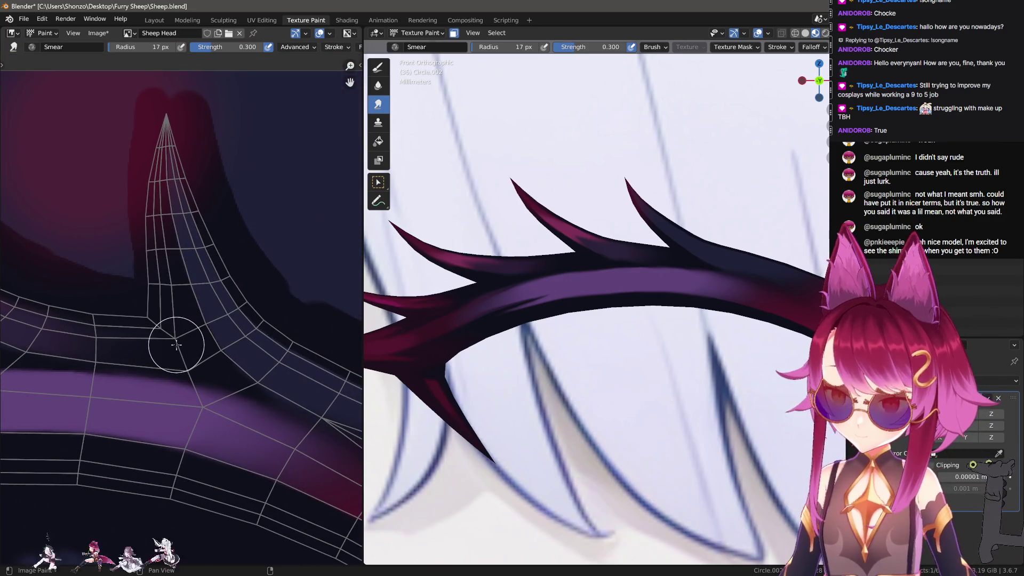
scroll(177, 344, down, 3)
scroll(131, 377, up, 3)
mouse_move(160, 363)
middle_down()
mouse_move(134, 373)
mouse_move(141, 347)
middle_up()
scroll(223, 302, up, 2)
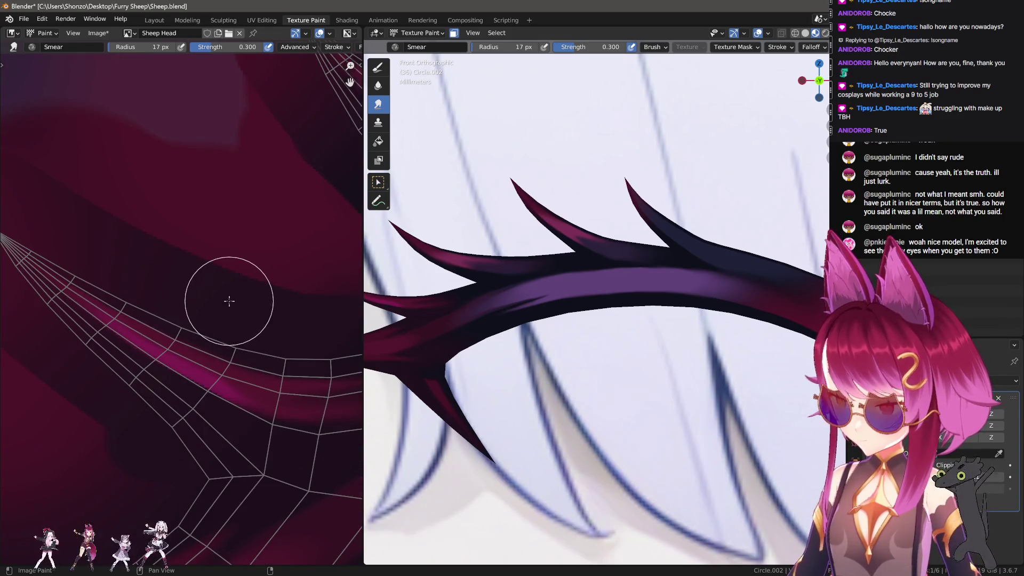
scroll(240, 313, down, 2)
mouse_move(240, 320)
middle_down()
mouse_move(139, 364)
mouse_move(212, 384)
middle_up()
scroll(140, 363, down, 1)
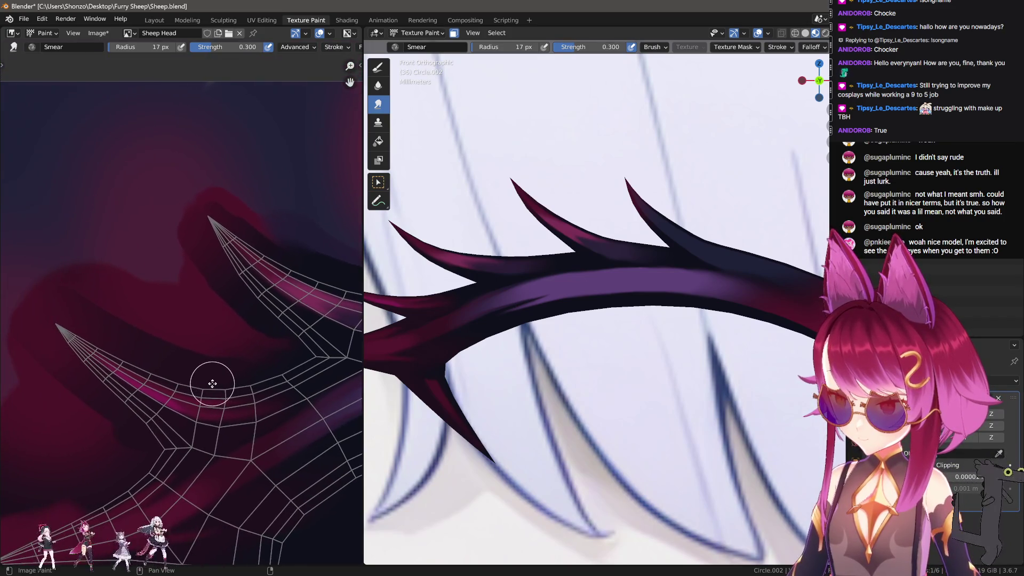
shift+middle_drag(414, 336, 473, 324)
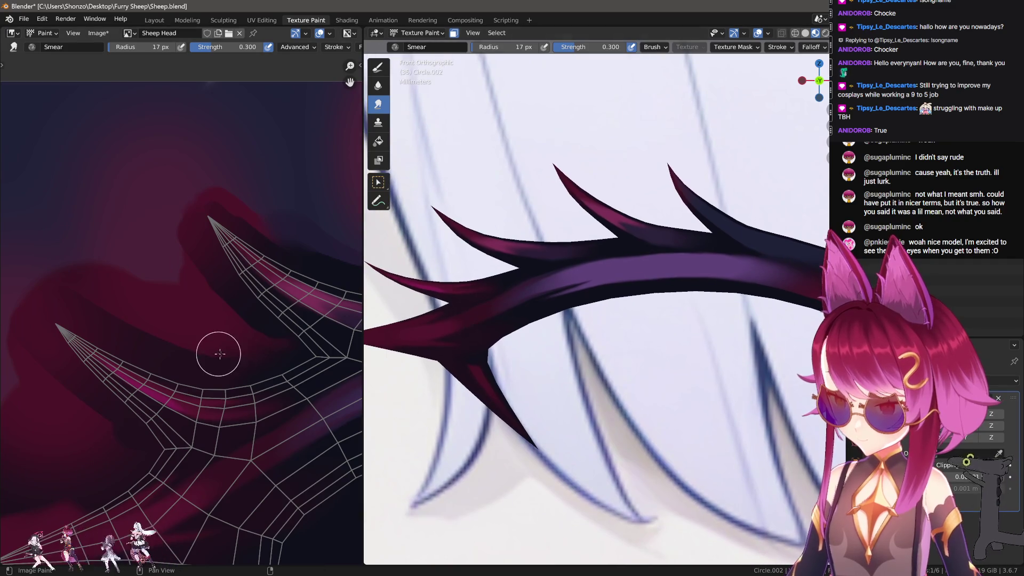
Zoom in and shift the texture view down and right onto the pink band.
scroll(164, 430, up, 1)
scroll(217, 366, up, 1)
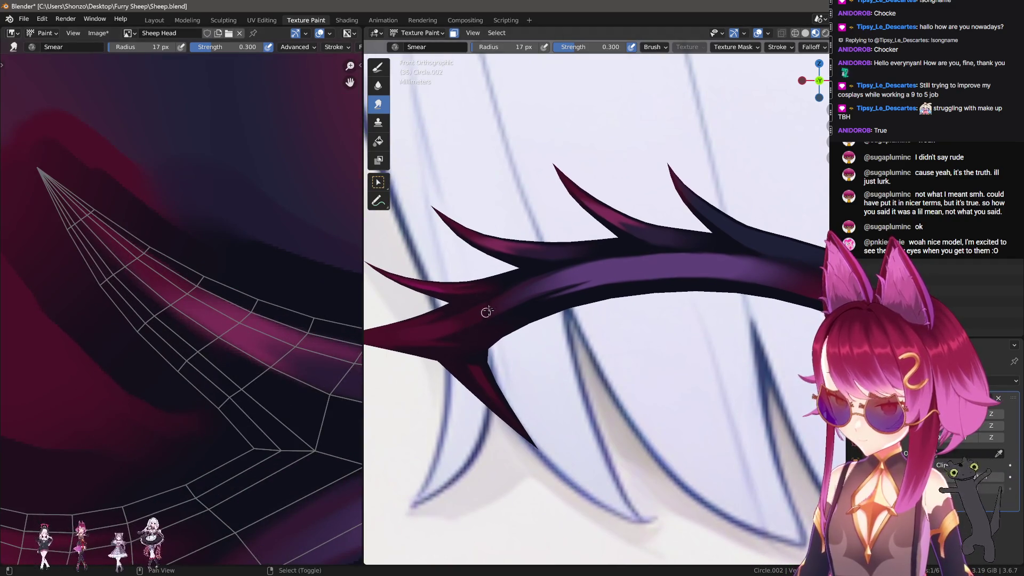
scroll(477, 319, up, 5)
middle_drag(174, 298, 190, 356)
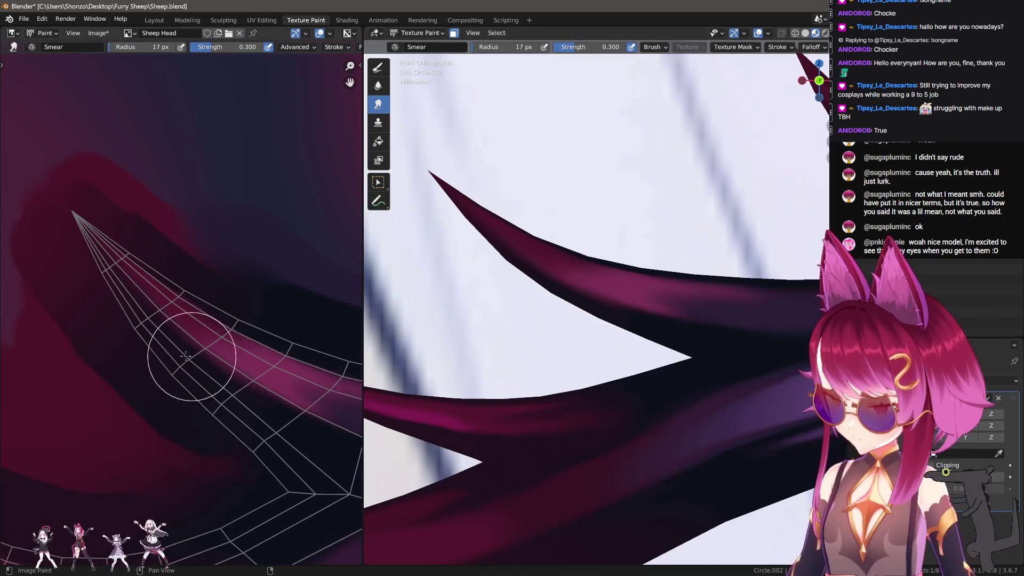
scroll(191, 354, up, 4)
middle_drag(171, 240, 210, 331)
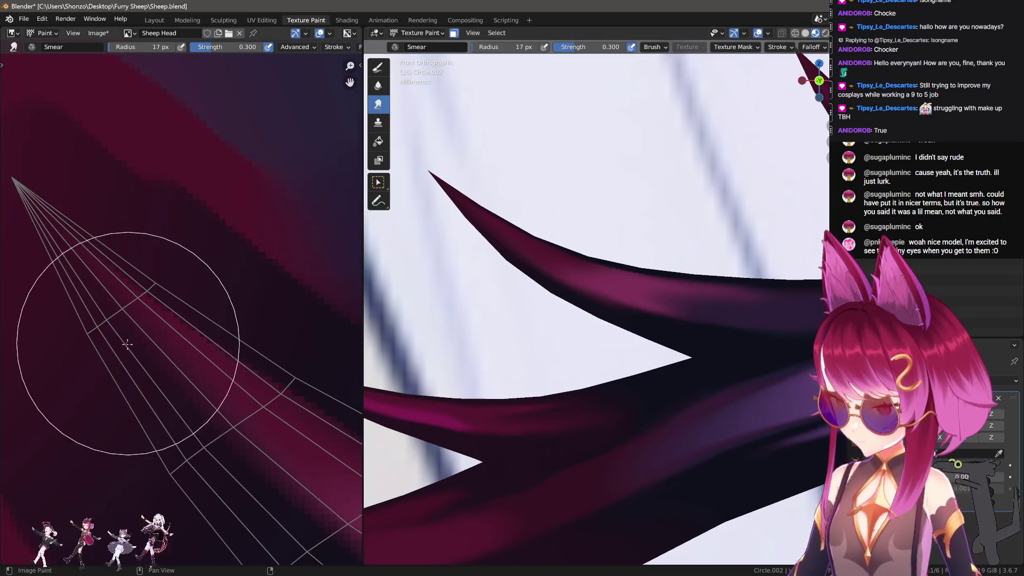
scroll(128, 343, down, 1)
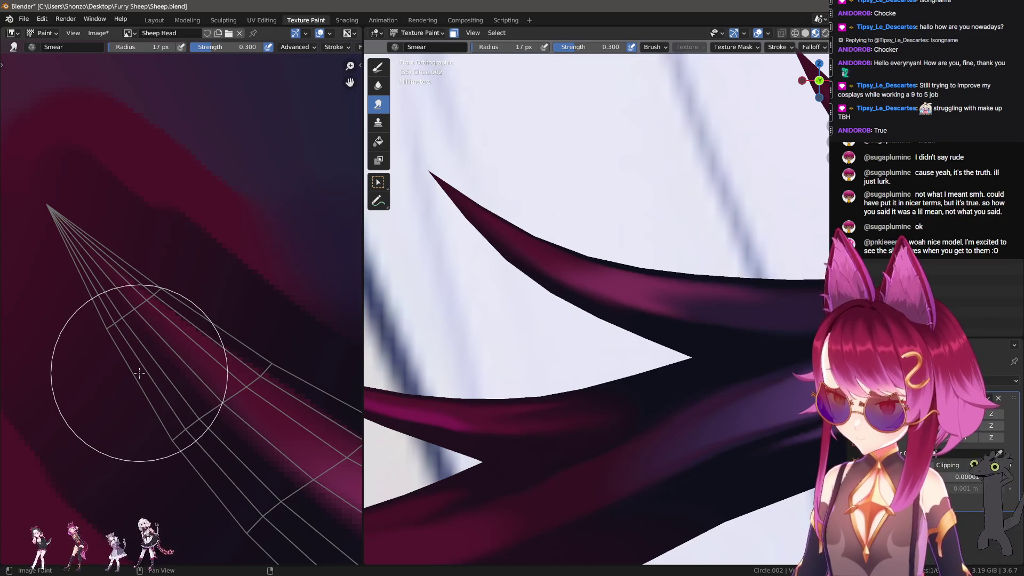
scroll(740, 336, down, 3)
scroll(562, 321, up, 2)
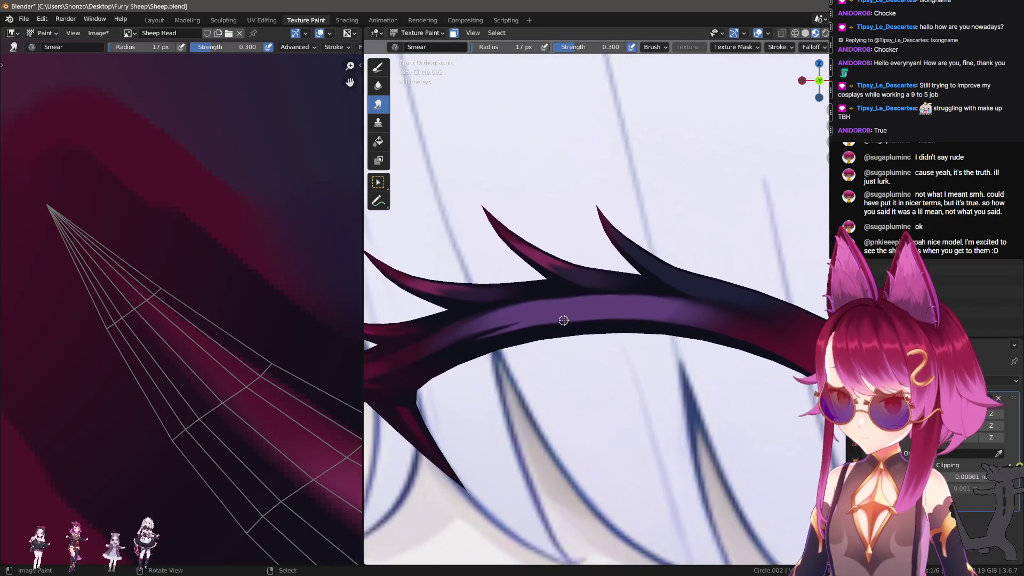
Reposition the texture and 3D branch views to another area of the mesh.
mouse_move(311, 322)
middle_down()
mouse_move(137, 377)
mouse_move(212, 350)
mouse_move(202, 312)
mouse_move(229, 299)
mouse_move(190, 341)
mouse_move(128, 348)
mouse_move(153, 359)
middle_up()
shift+middle_drag(478, 336, 518, 331)
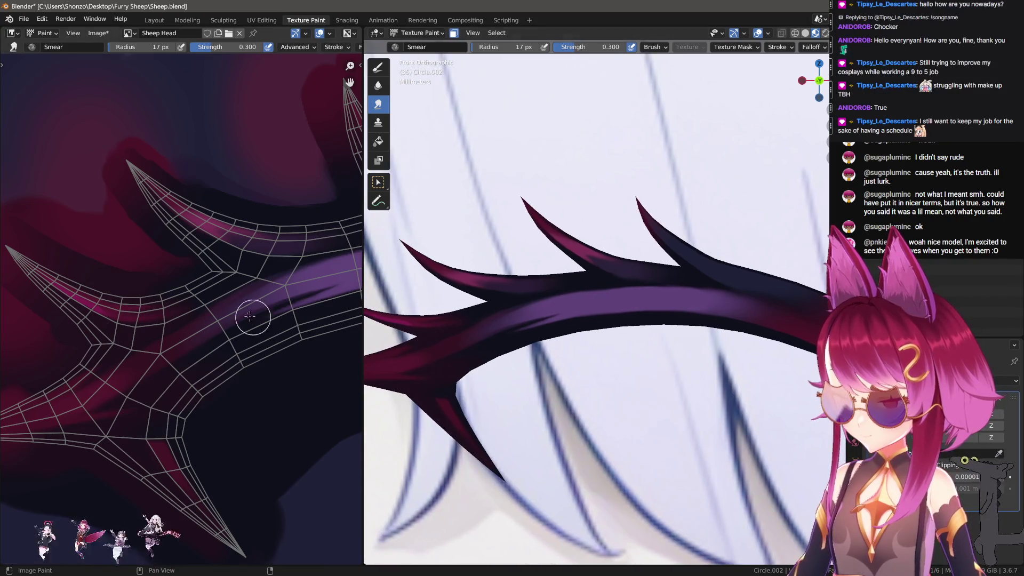
scroll(258, 319, up, 5)
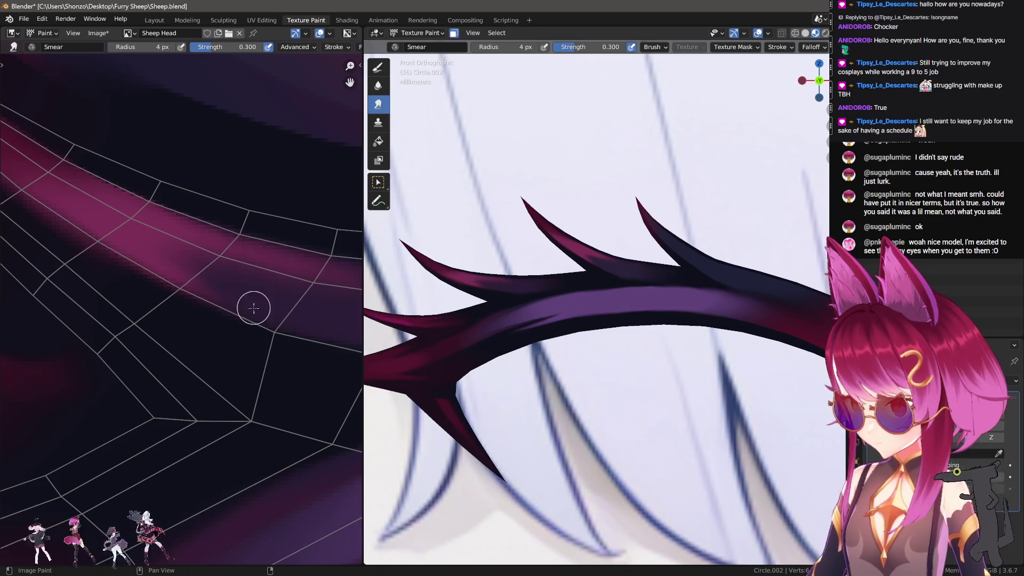
scroll(176, 277, down, 1)
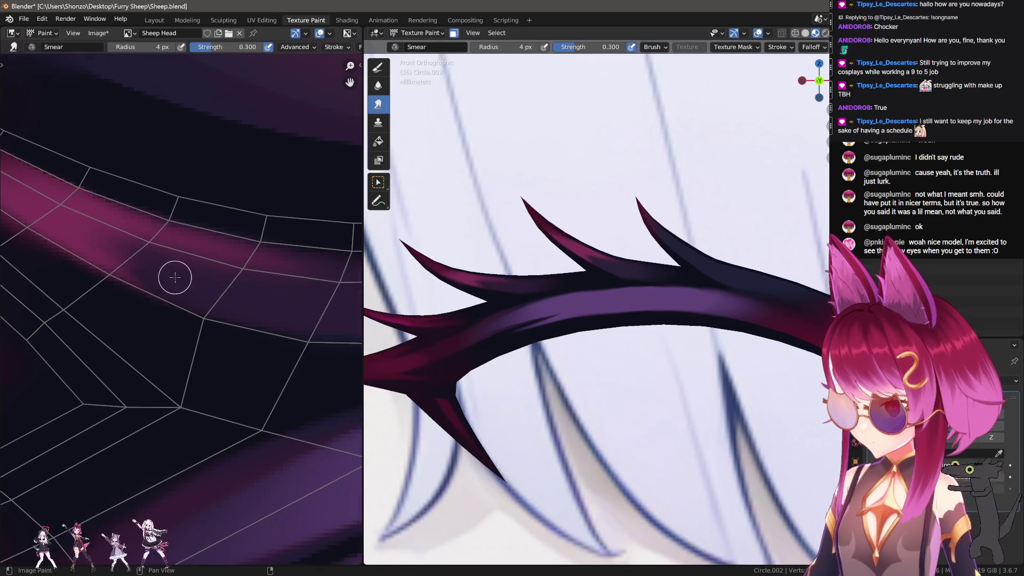
scroll(203, 288, down, 1)
Smear the pink band's edge with a 6 px Smear brush, then enlarge it to 7 px.
key(bracketleft)
key(bracketleft)
key(bracketleft)
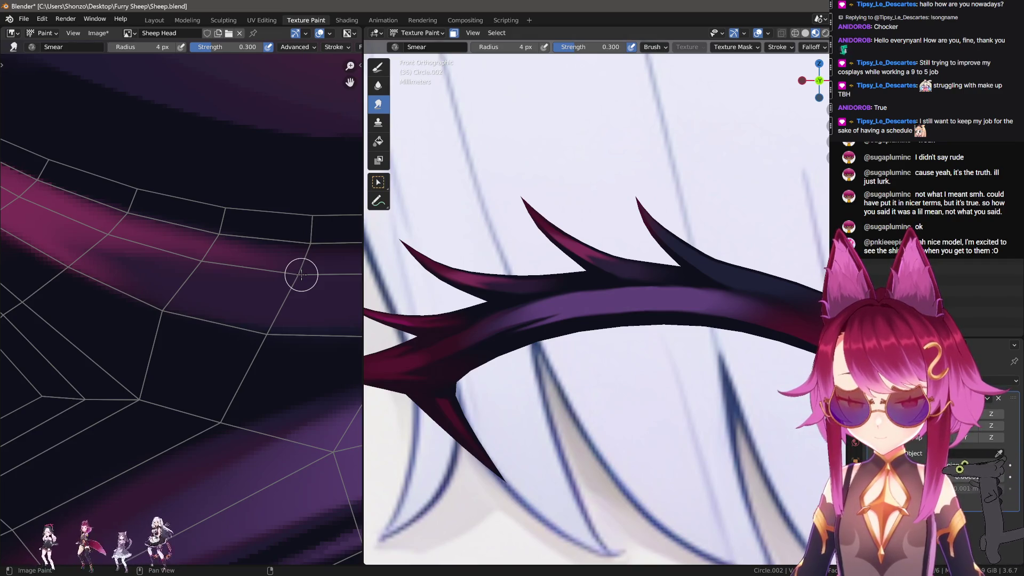
middle_drag(305, 297, 183, 289)
key(bracketright)
key(bracketright)
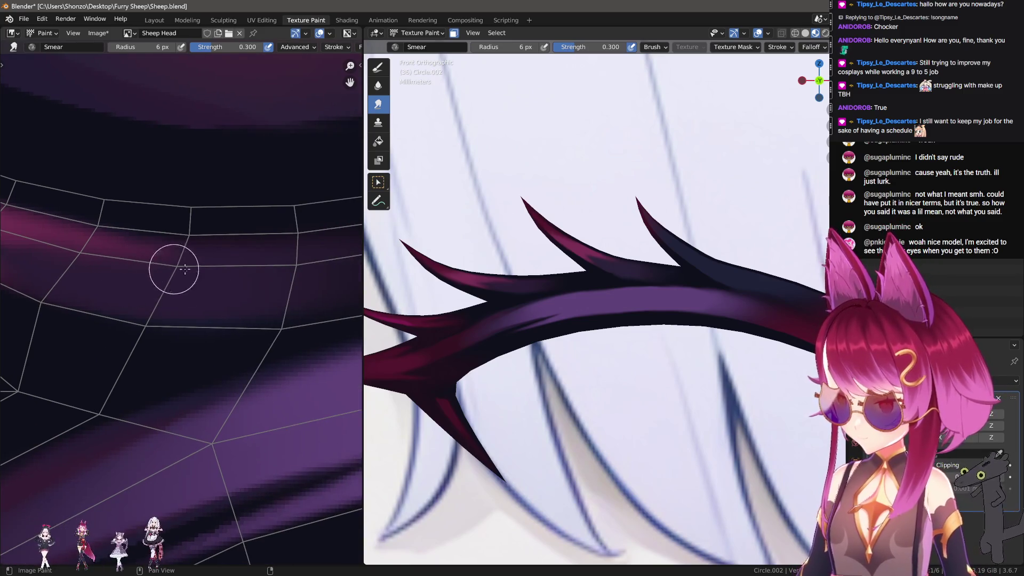
key(bracketright)
key(bracketright)
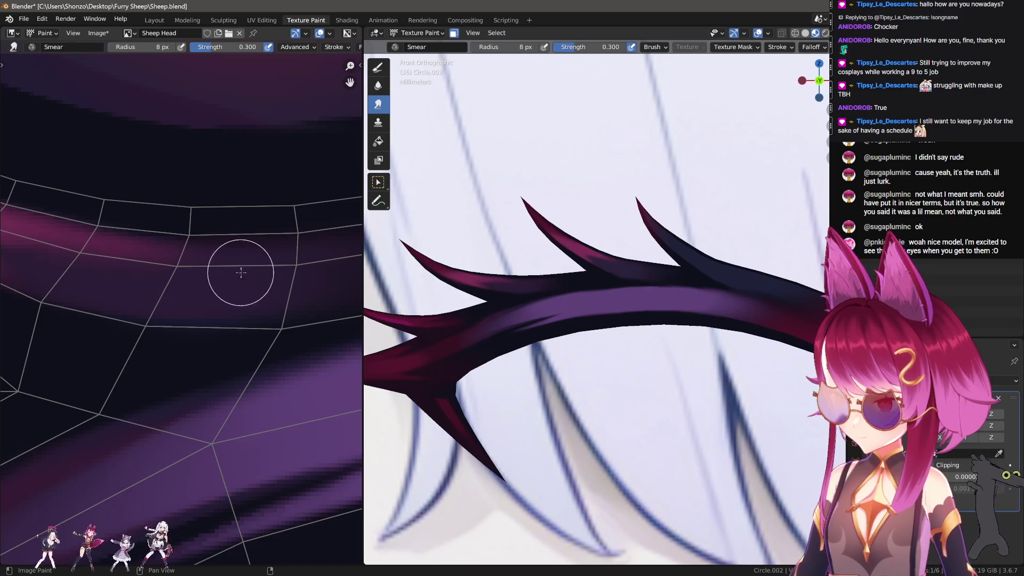
key(bracketleft)
key(bracketleft)
key(bracketleft)
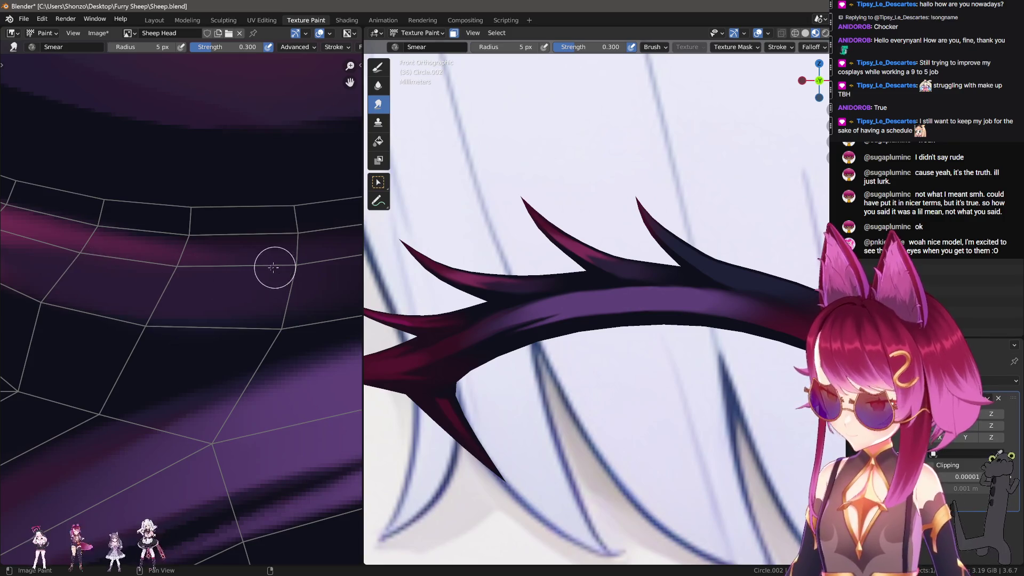
key(bracketright)
mouse_move(152, 260)
mouse_down()
mouse_move(179, 272)
mouse_move(138, 264)
mouse_move(211, 265)
mouse_up()
mouse_move(159, 275)
middle_down()
mouse_move(199, 279)
mouse_move(201, 303)
middle_up()
key(bracketright)
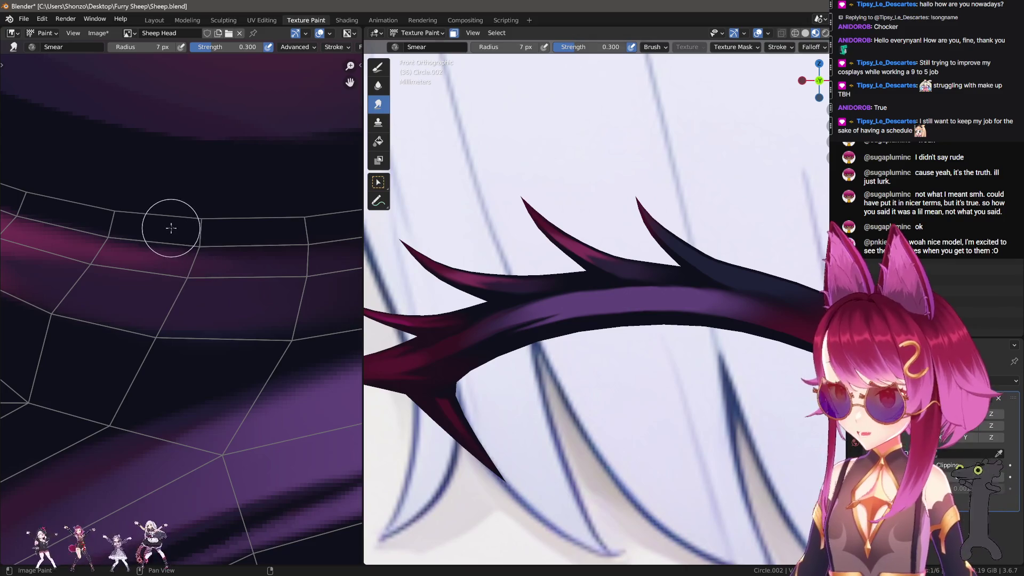
mouse_move(199, 220)
middle_down()
mouse_move(137, 290)
mouse_move(151, 373)
mouse_move(206, 353)
mouse_move(204, 370)
middle_up()
Switch back to TexDraw and paint a thin dark stroke along a spike tip.
key(d)
scroll(168, 197, down, 3)
scroll(183, 281, up, 4)
mouse_move(183, 285)
middle_down()
mouse_move(165, 213)
mouse_move(148, 265)
middle_up()
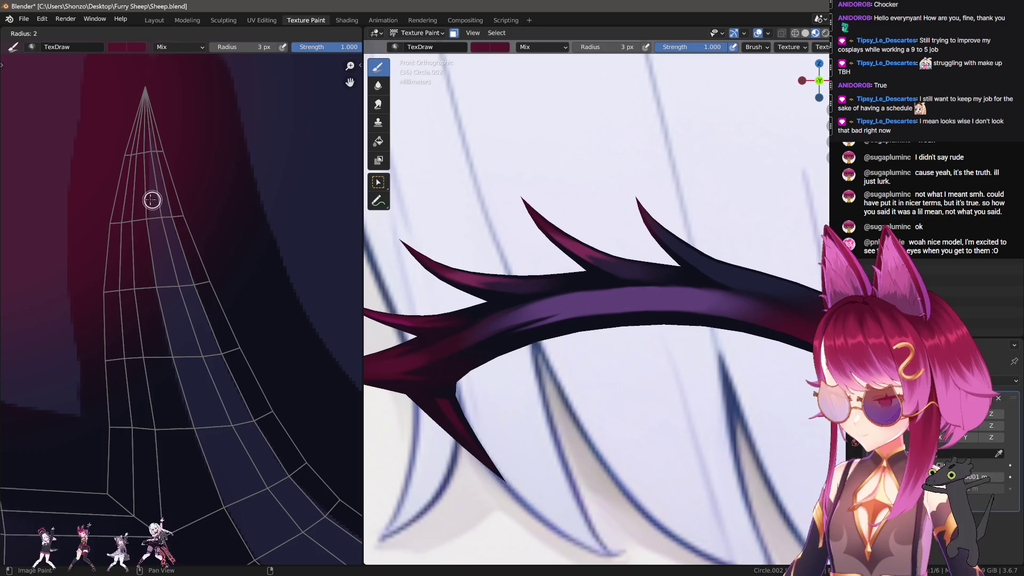
drag(152, 200, 156, 231)
Navigate the texture view to the vertical thorn spike and zoom in on it.
middle_drag(177, 327, 152, 279)
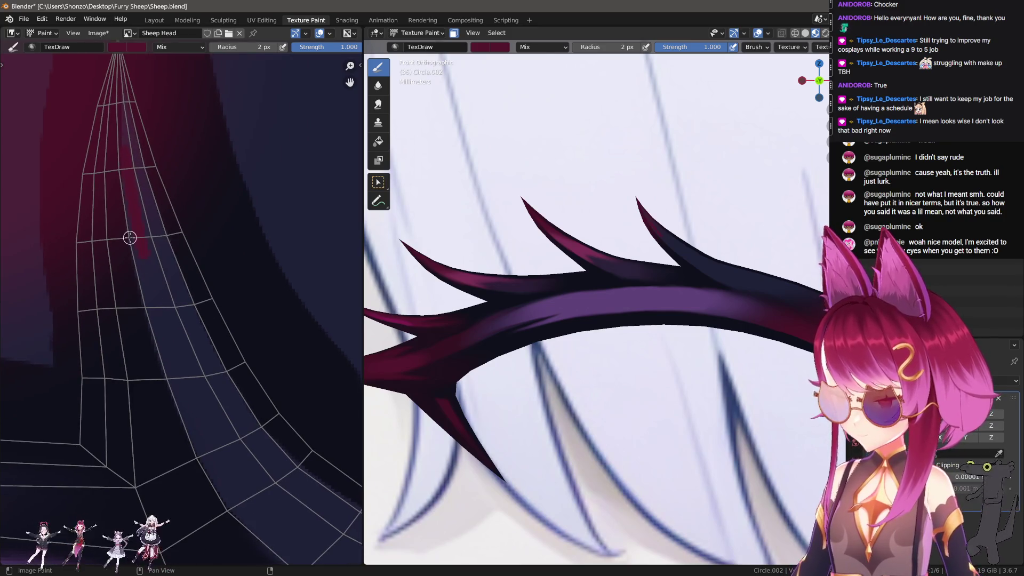
scroll(116, 238, down, 2)
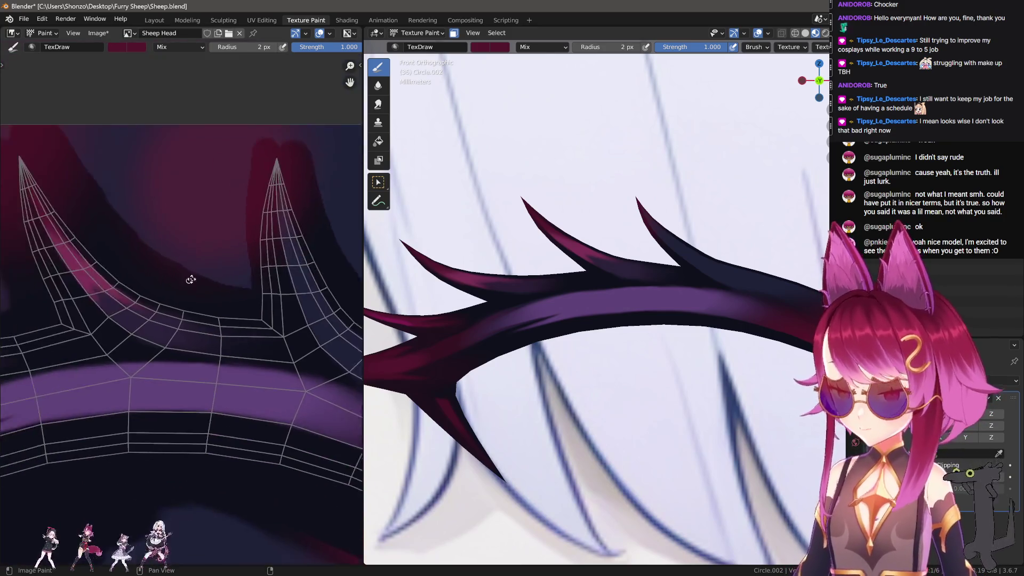
middle_drag(183, 279, 247, 256)
scroll(135, 267, up, 3)
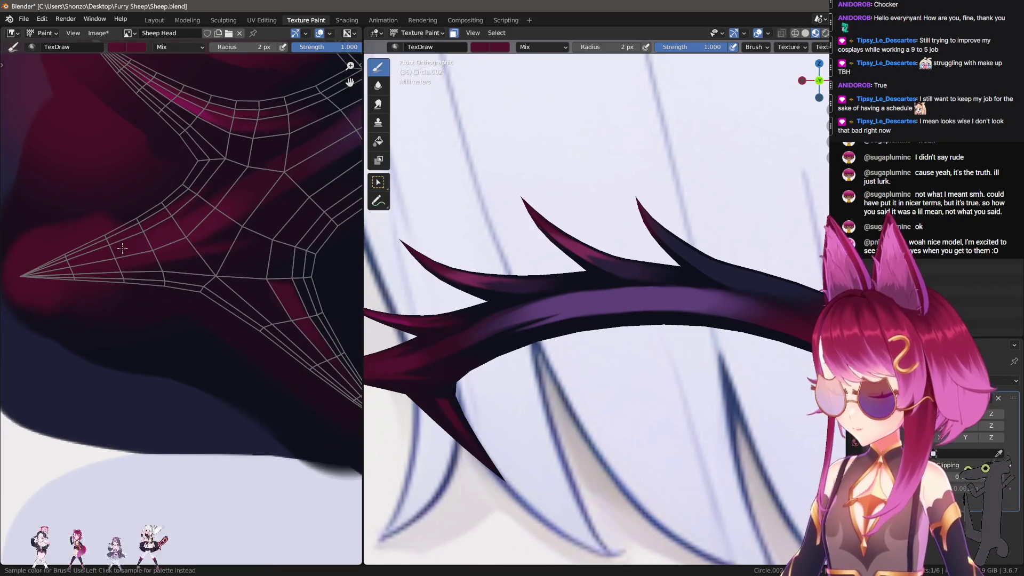
scroll(122, 248, down, 3)
mouse_move(123, 248)
middle_down()
mouse_move(160, 332)
mouse_move(196, 296)
middle_up()
scroll(161, 335, up, 3)
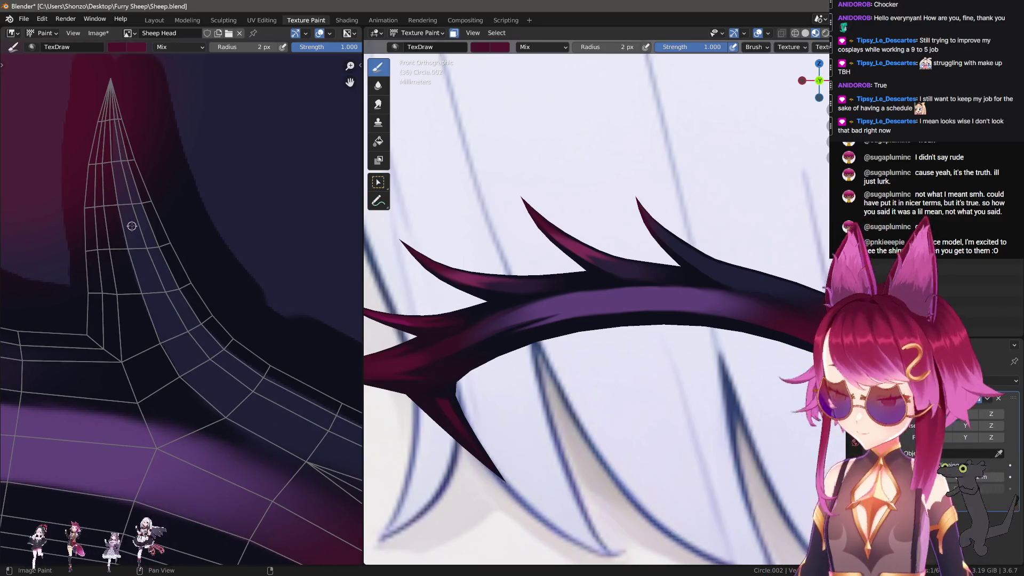
scroll(137, 210, up, 2)
middle_drag(151, 206, 96, 289)
scroll(216, 225, down, 1)
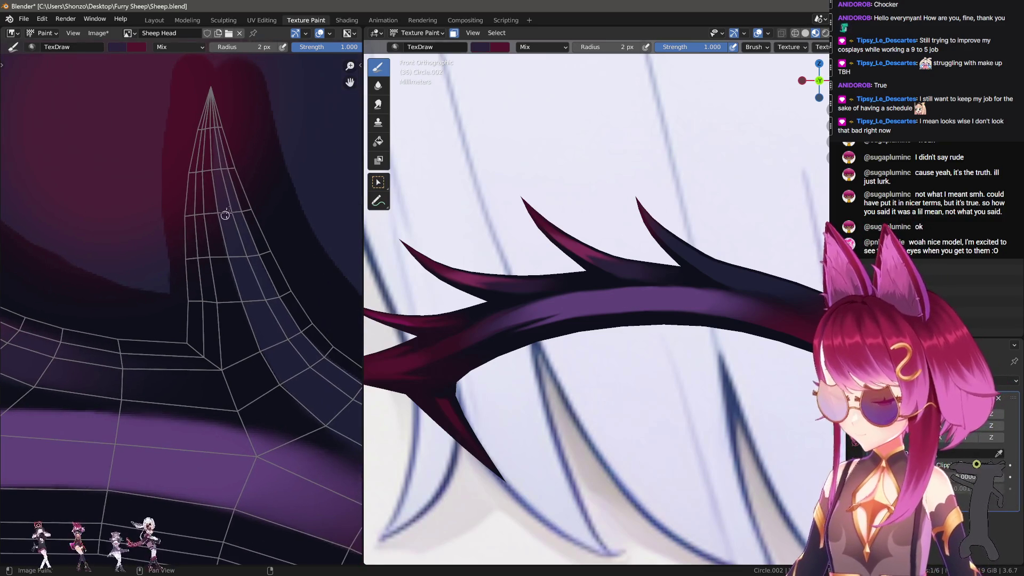
middle_drag(138, 266, 235, 254)
Paint darker purple shading strokes along the thorn strip, covering the light line.
key(s)
middle_drag(164, 303, 195, 230)
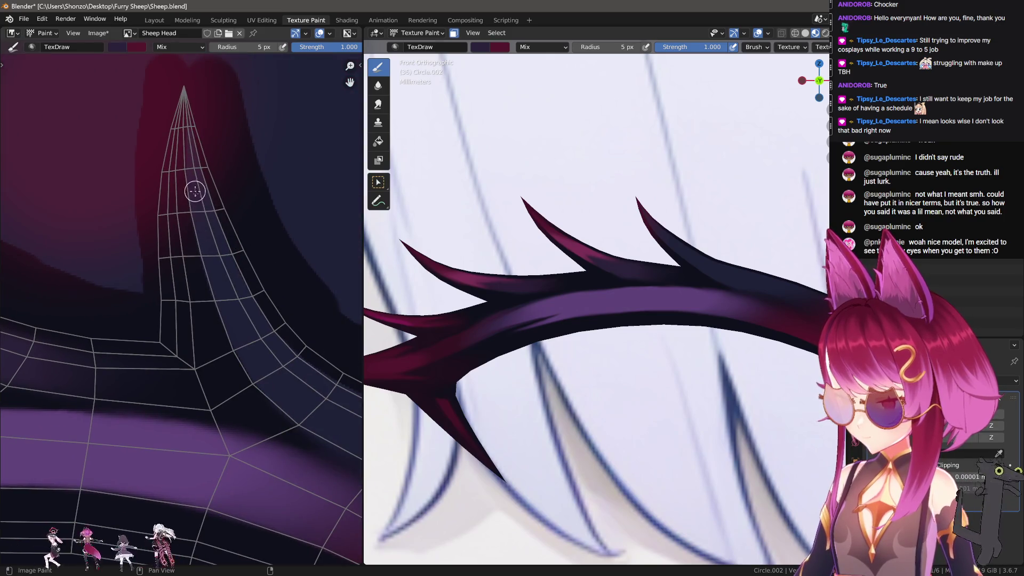
drag(203, 209, 234, 302)
mouse_move(244, 298)
ctrl+middle_down()
mouse_move(137, 311)
mouse_move(141, 328)
ctrl+middle_up()
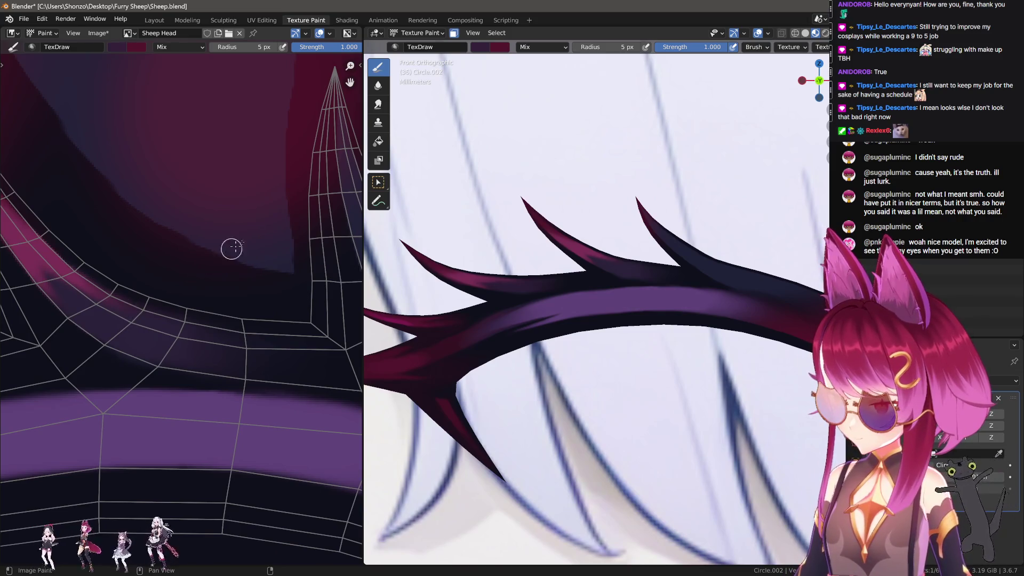
middle_drag(216, 258, 203, 216)
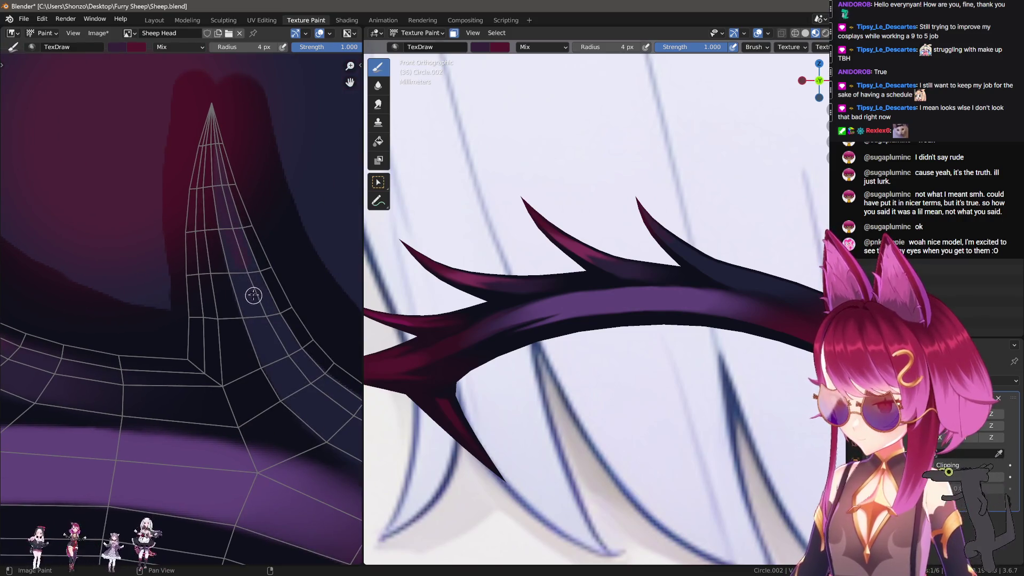
middle_drag(258, 323, 203, 258)
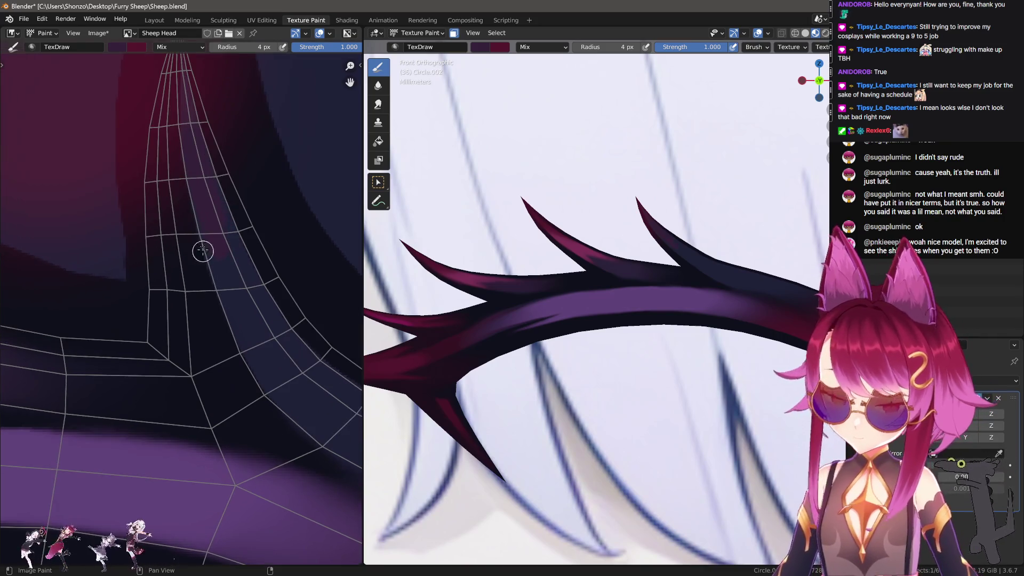
drag(224, 286, 220, 212)
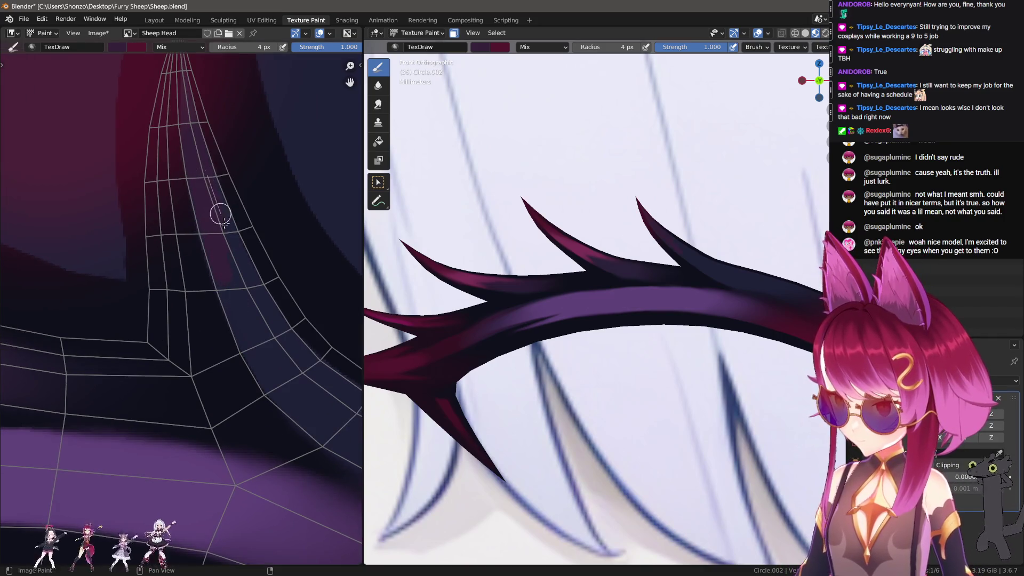
mouse_move(262, 307)
mouse_down()
mouse_move(231, 282)
mouse_move(258, 363)
mouse_move(253, 327)
mouse_up()
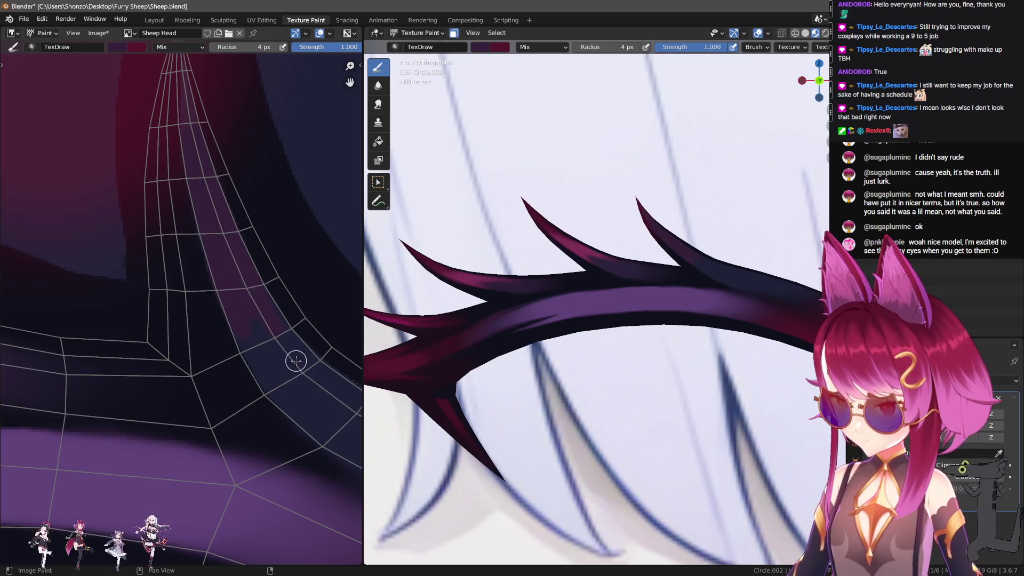
Widen the TexDraw brush to 9 px and sample a new paint colour from the texture.
middle_drag(296, 361, 211, 318)
scroll(244, 350, up, 2)
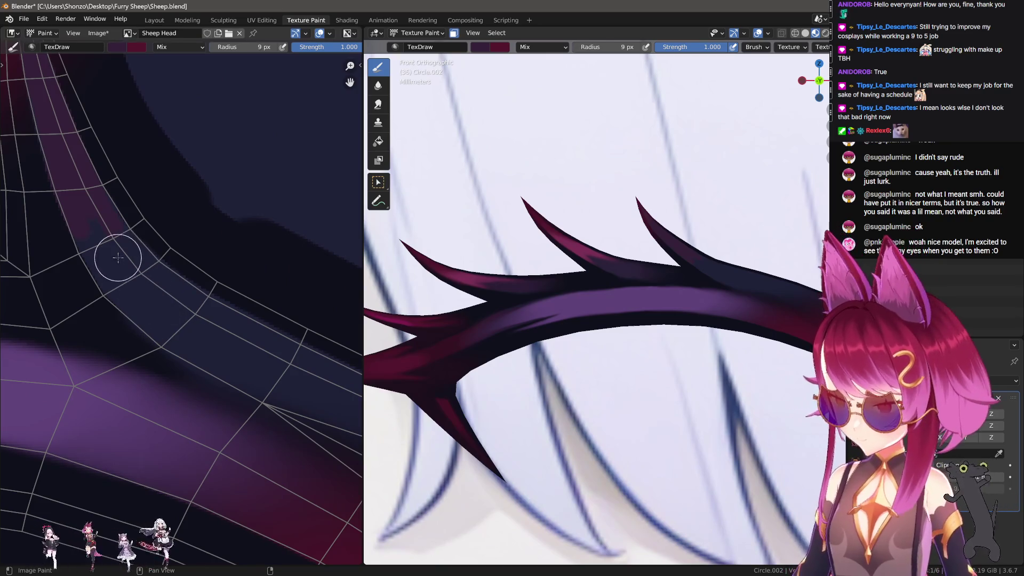
drag(119, 270, 191, 351)
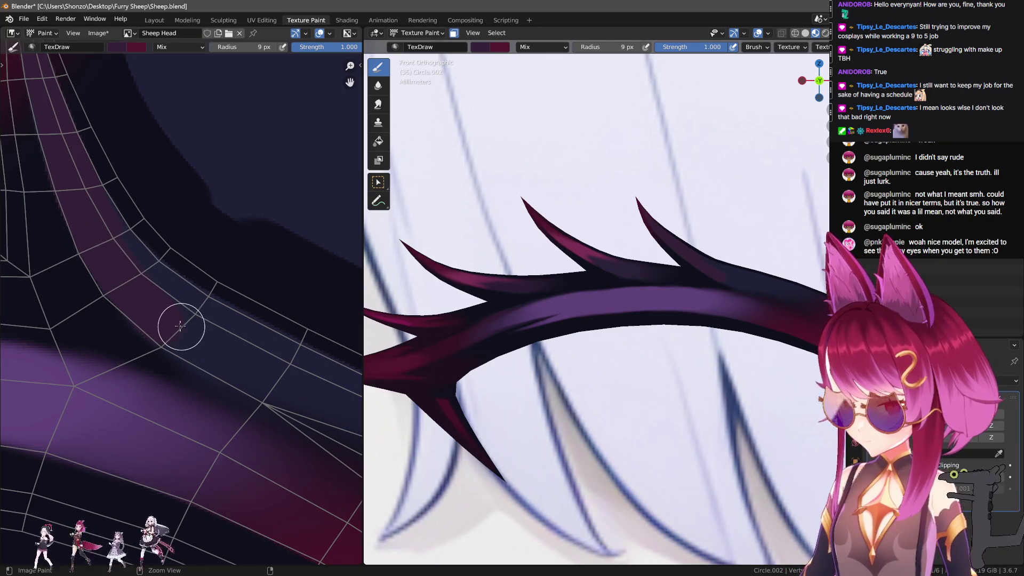
middle_drag(137, 331, 130, 289)
click(77, 247)
scroll(148, 224, up, 3)
Try the Darken blend mode on the brush, then set it back to Mix.
right_click(152, 261)
click(92, 235)
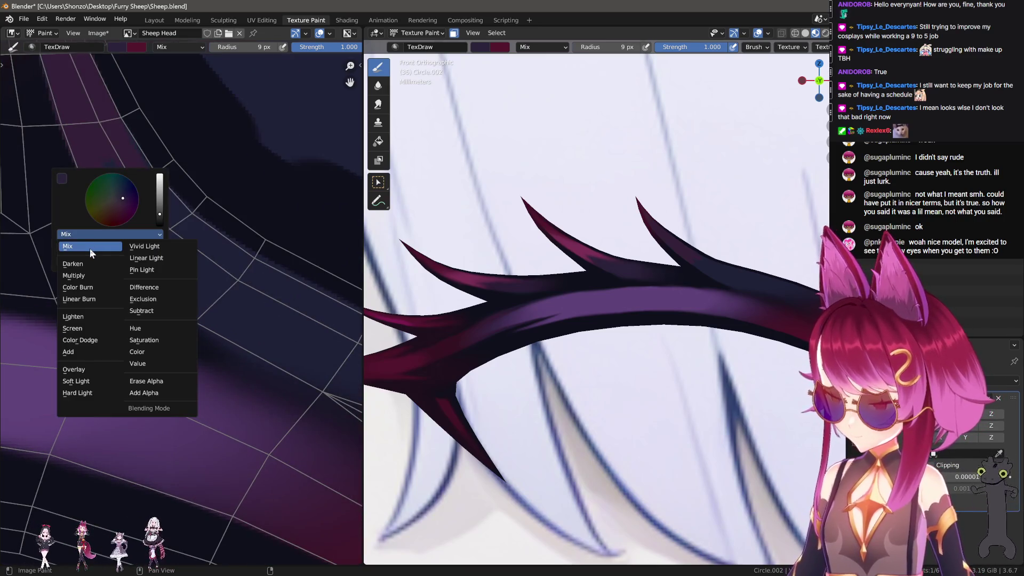
click(84, 264)
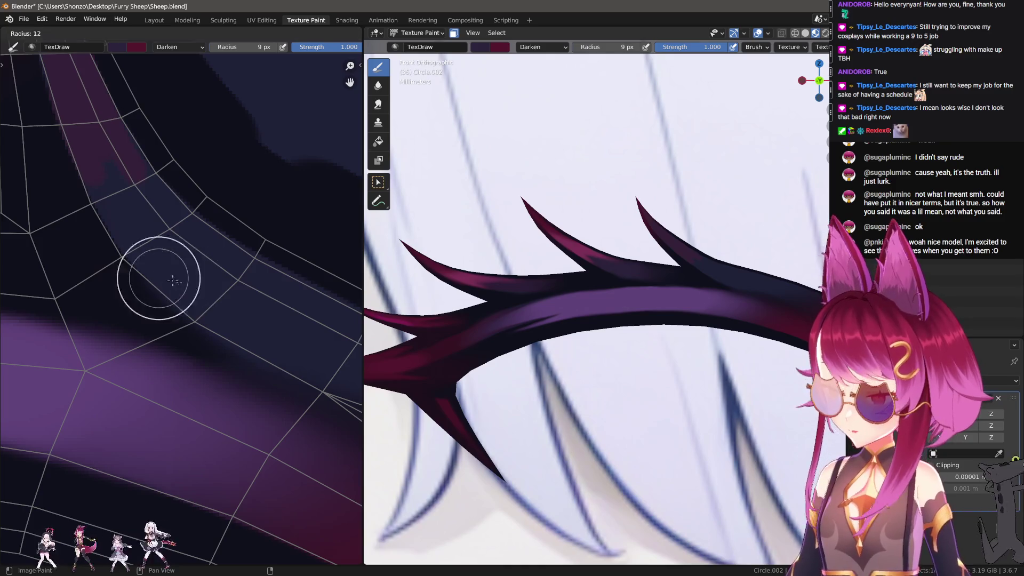
click(176, 239)
right_click(107, 208)
click(108, 208)
click(108, 209)
Paint dark-pink strokes down the curving strip at 7 px, then 9 px.
key(f)
click(109, 180)
mouse_move(110, 180)
mouse_down()
mouse_move(133, 228)
mouse_move(146, 222)
mouse_up()
middle_drag(71, 216, 103, 256)
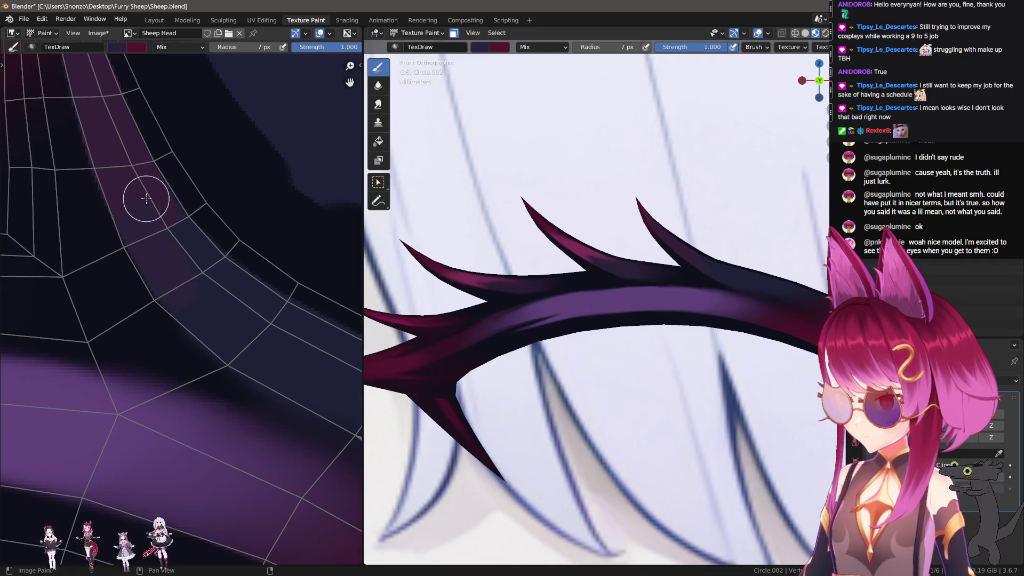
mouse_move(206, 213)
middle_down()
mouse_move(199, 240)
mouse_move(114, 229)
middle_up()
key(f)
click(96, 210)
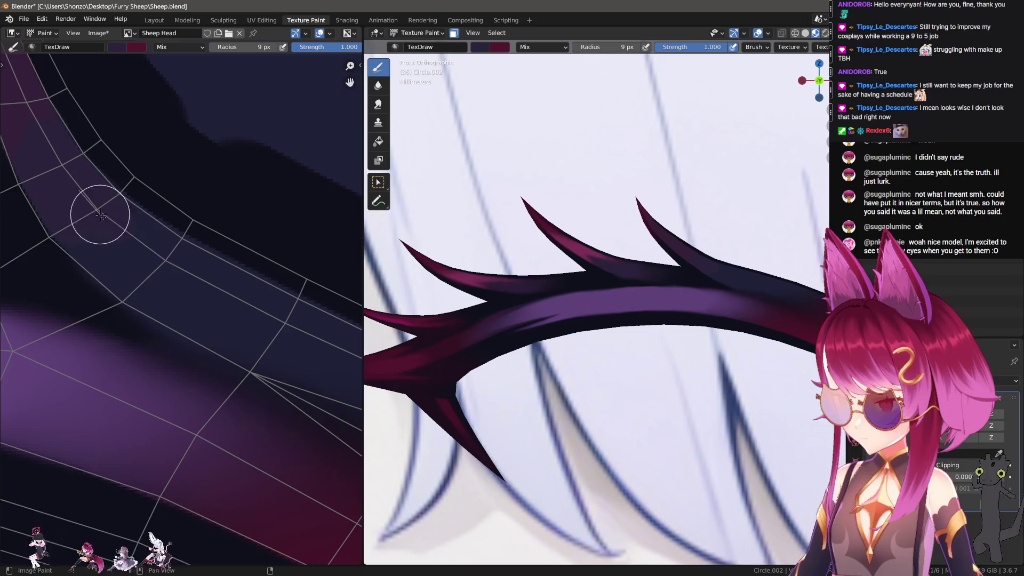
drag(96, 209, 213, 292)
Stroke more shading back and forth along the strip at 9-10 px, then switch to Smear.
middle_drag(208, 320, 185, 288)
key(f)
click(71, 213)
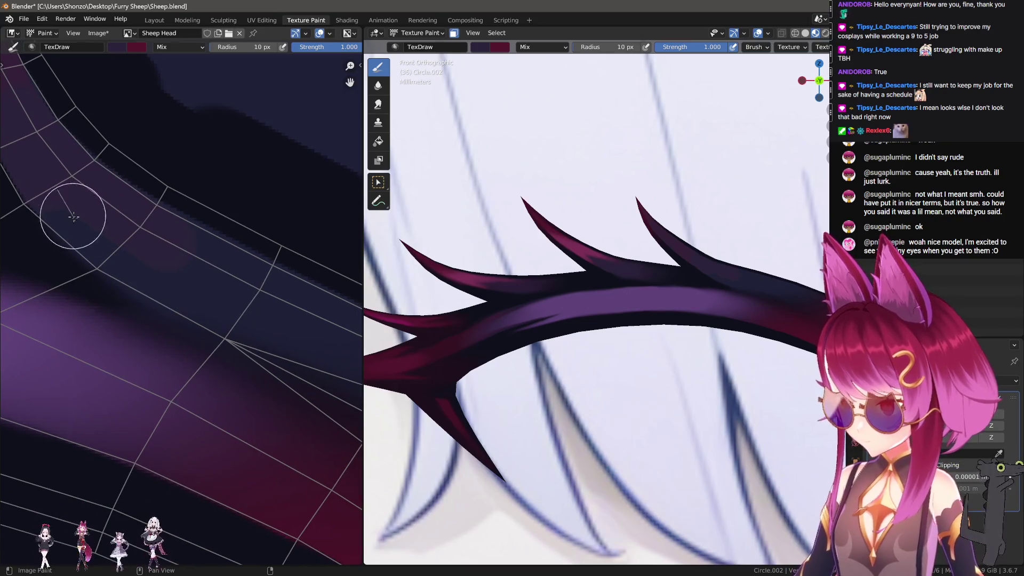
mouse_move(234, 322)
middle_down()
mouse_move(272, 334)
mouse_move(179, 286)
middle_up()
key(f)
click(123, 233)
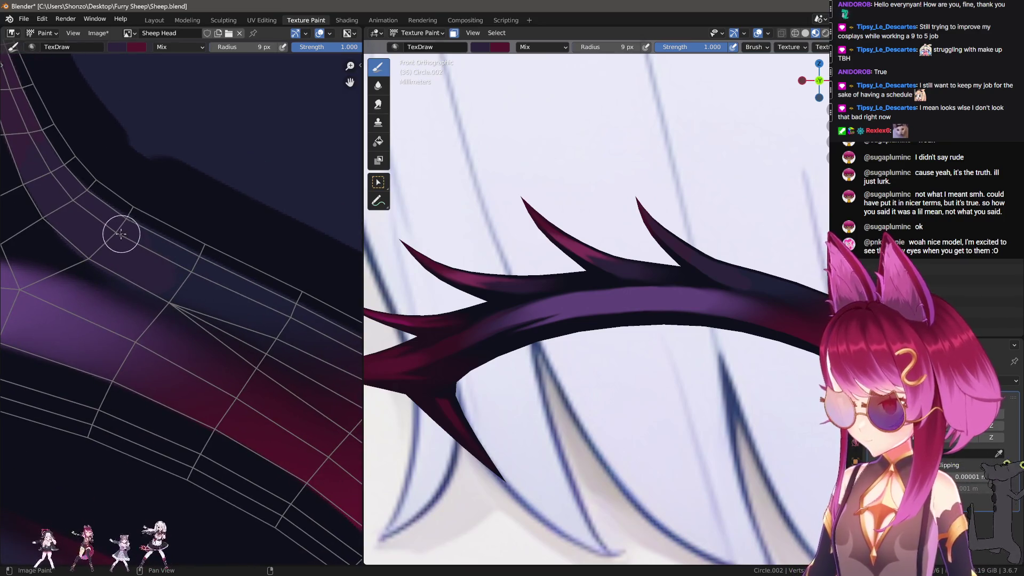
mouse_move(132, 238)
mouse_down()
mouse_move(288, 328)
mouse_move(122, 261)
mouse_up()
middle_drag(284, 277, 183, 235)
key(shift+space)
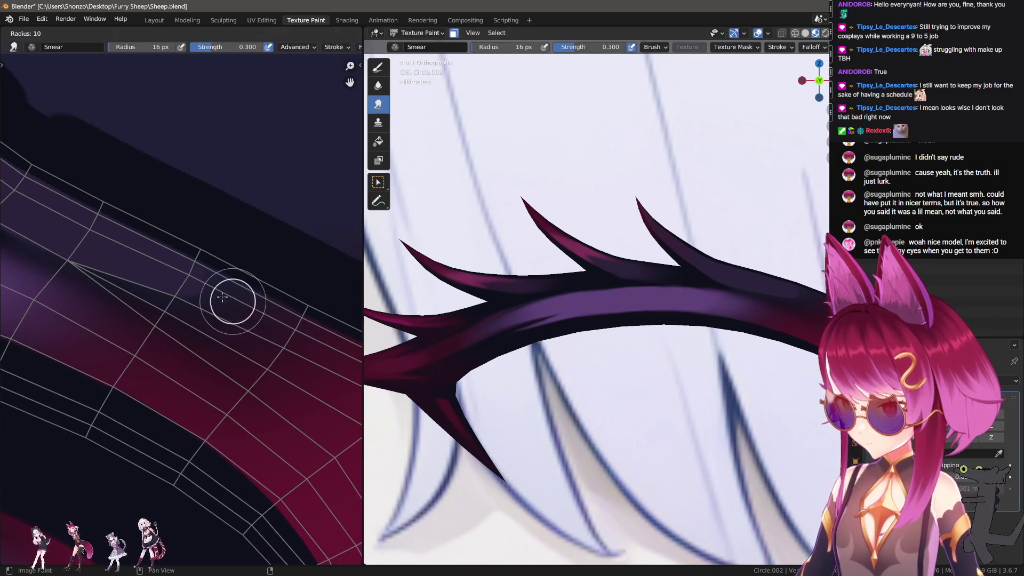
Smear the shading along the thorn strip with a 22 px smear brush.
drag(224, 297, 182, 275)
key(f)
click(122, 235)
mouse_move(254, 294)
middle_down()
mouse_move(194, 338)
mouse_move(149, 292)
mouse_move(145, 305)
middle_up()
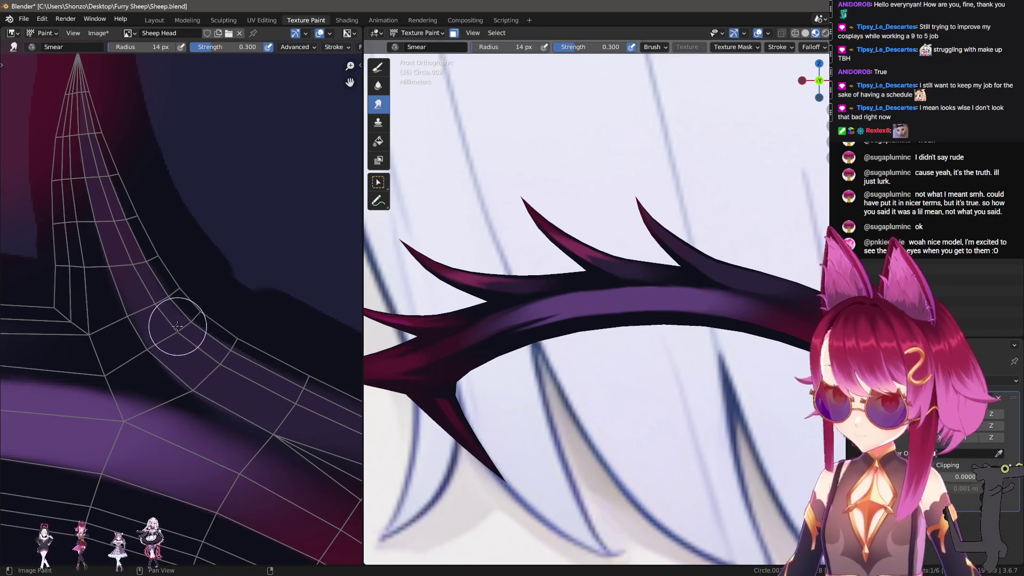
mouse_move(140, 358)
middle_down()
mouse_move(178, 285)
mouse_move(155, 261)
middle_up()
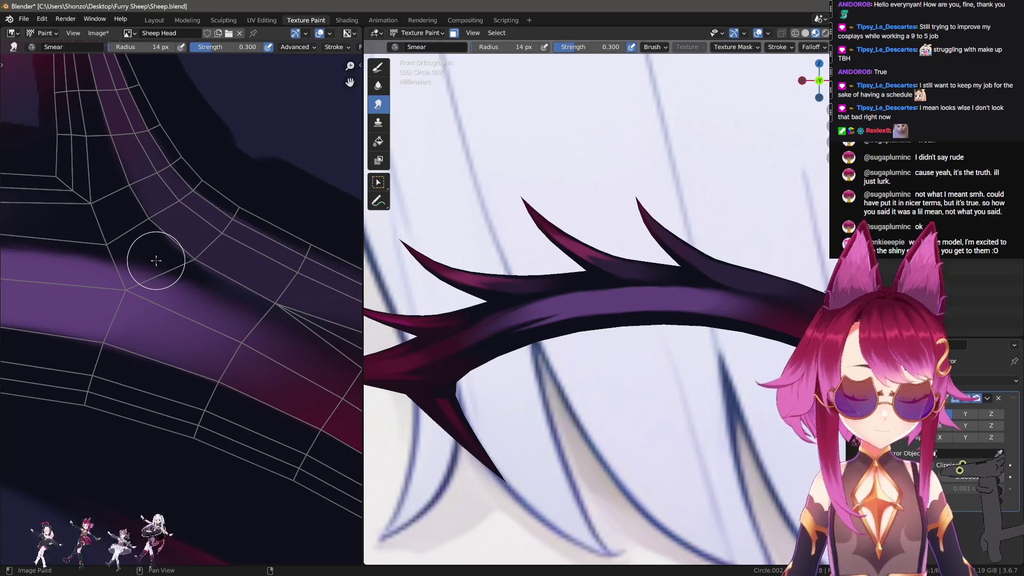
scroll(179, 313, up, 1)
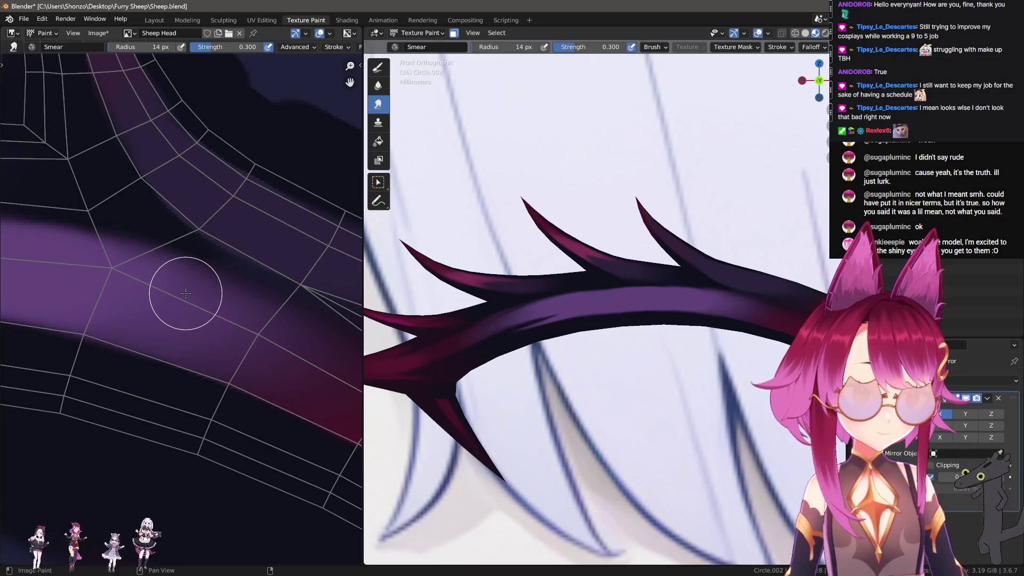
scroll(137, 201, down, 2)
middle_drag(137, 201, 151, 288)
scroll(140, 290, up, 3)
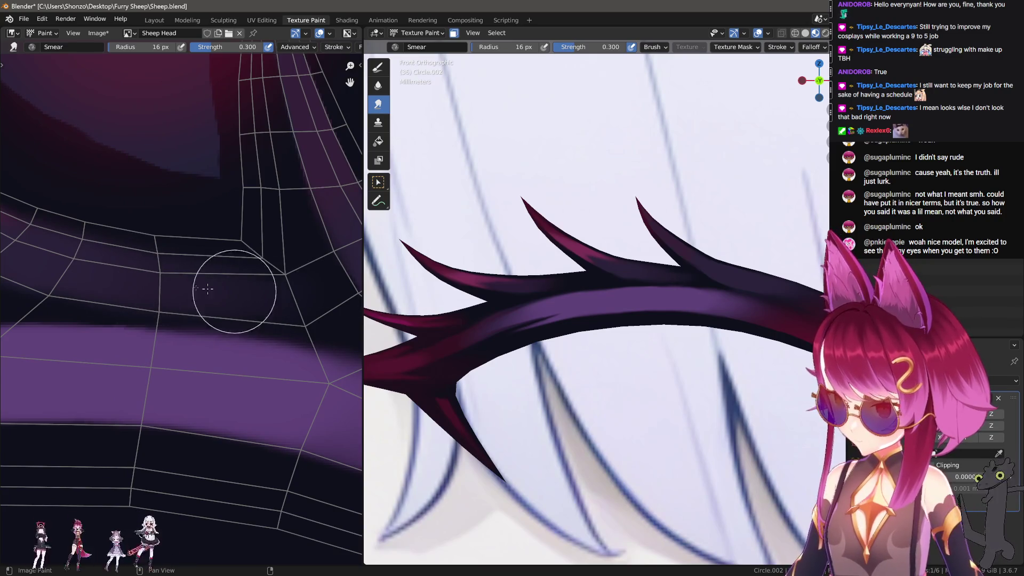
mouse_move(331, 222)
middle_down()
mouse_move(149, 279)
mouse_move(126, 263)
middle_up()
Resize the smear brush to 21 px and soften the horizontal strip and dark corner.
key(f)
mouse_move(371, 372)
middle_down()
mouse_move(274, 309)
mouse_move(103, 355)
mouse_move(137, 354)
middle_up()
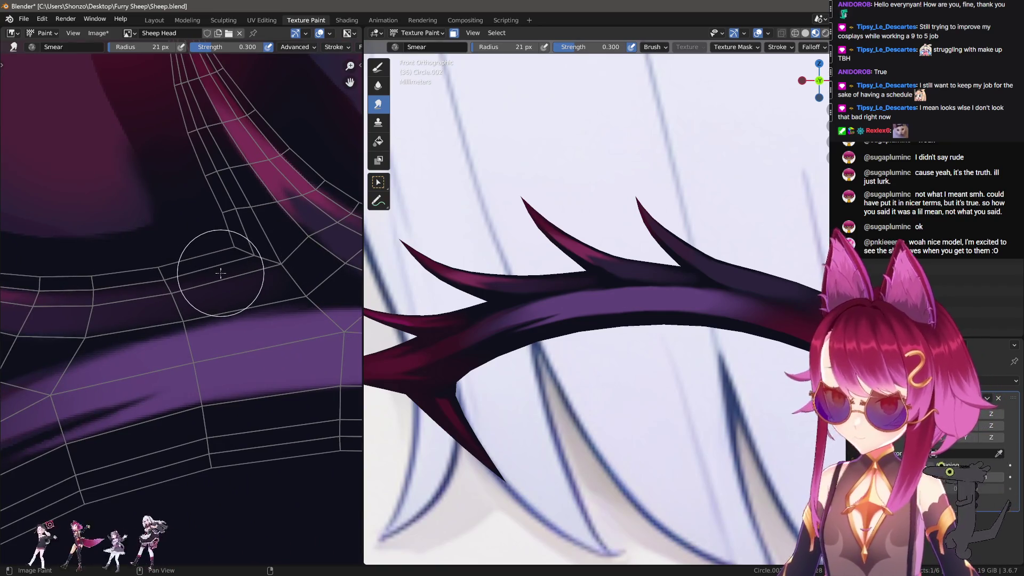
middle_drag(220, 273, 126, 306)
scroll(137, 320, up, 2)
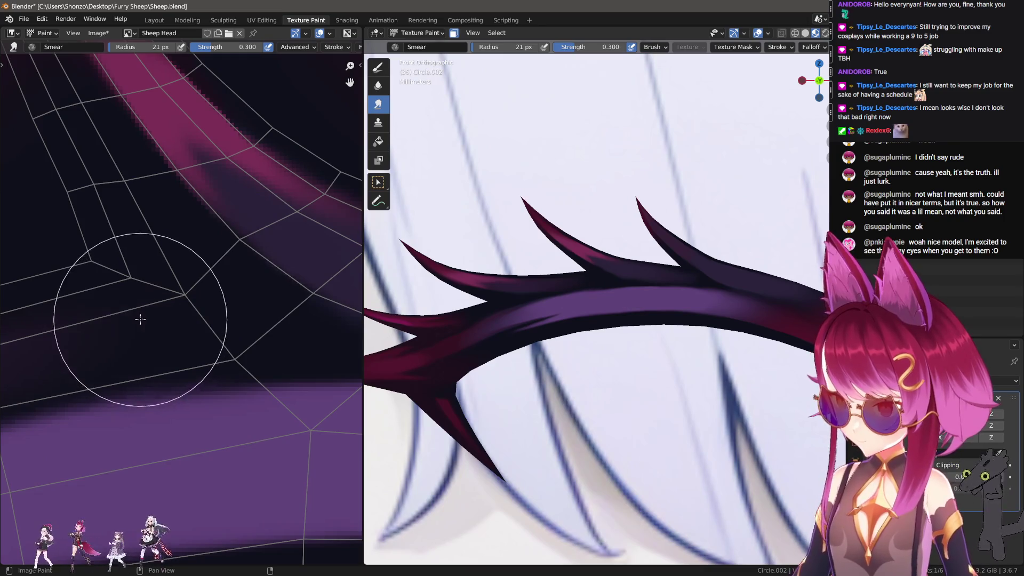
scroll(63, 336, down, 1)
middle_drag(63, 336, 131, 297)
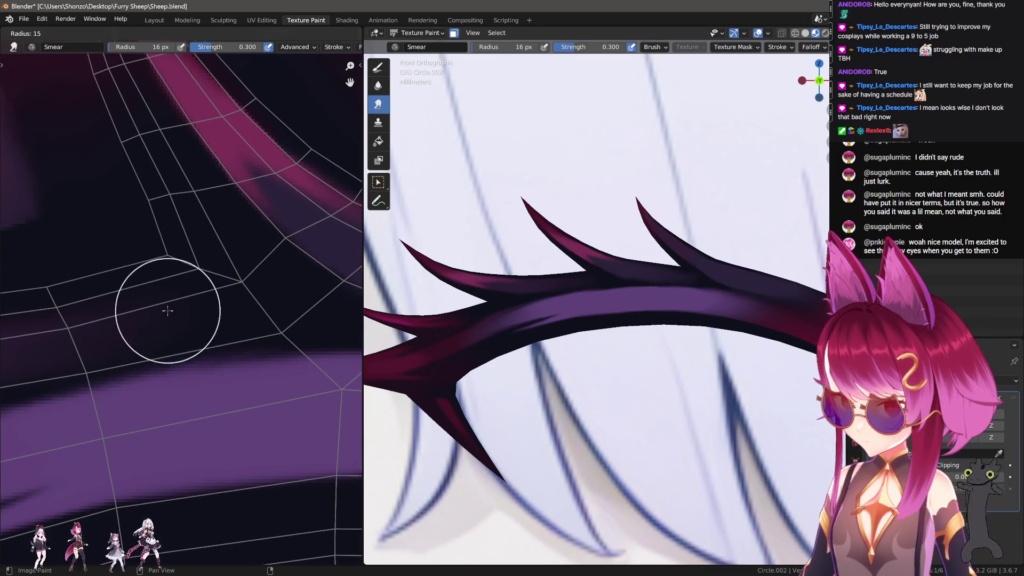
scroll(235, 341, down, 1)
middle_drag(213, 298, 153, 265)
Switch back to the TexDraw brush at a 2 px radius.
key(1)
key(f)
click(86, 208)
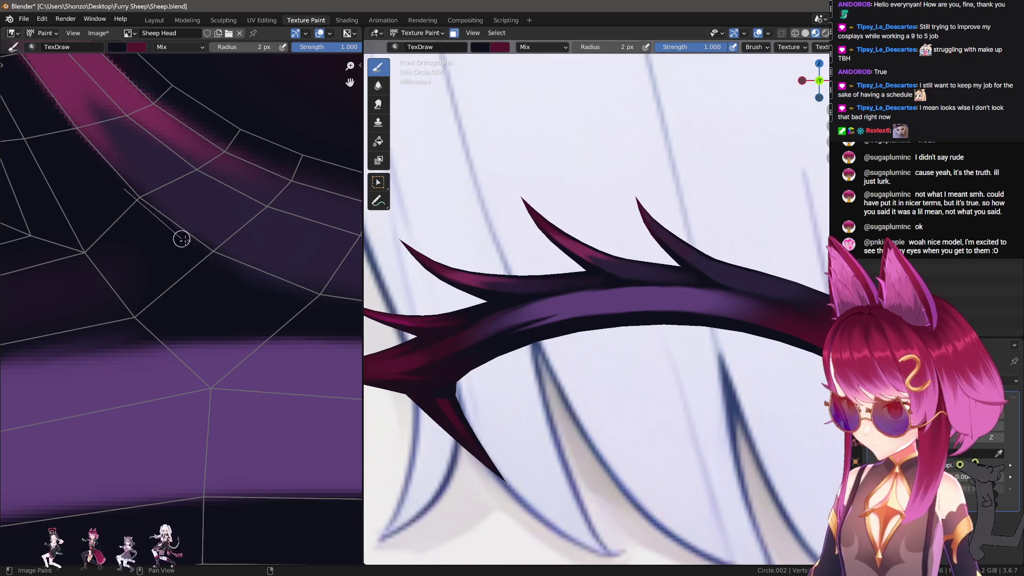
Paint shading strokes near the wireframe corner with a 7 px brush.
middle_drag(336, 330, 152, 280)
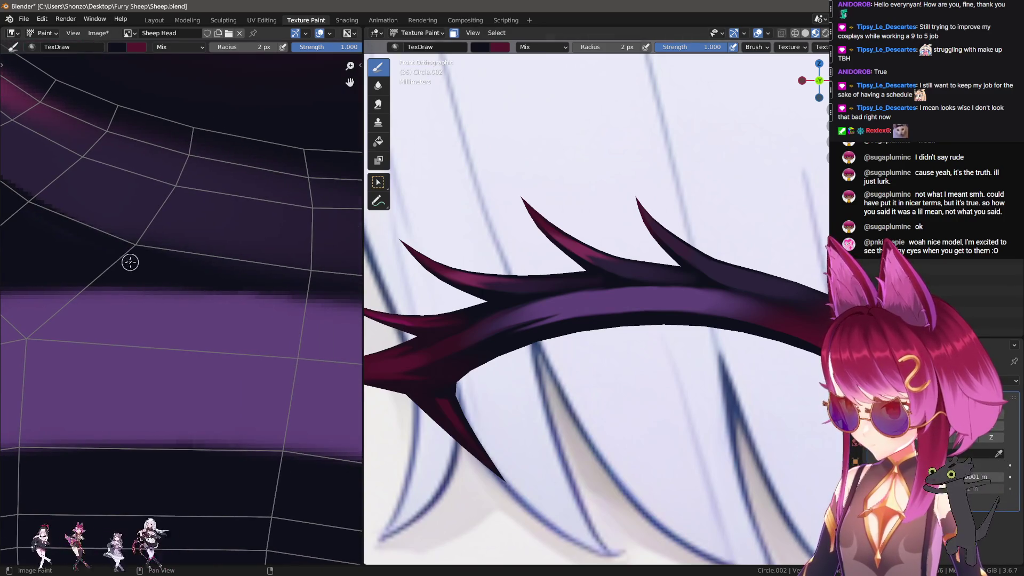
middle_drag(156, 244, 235, 318)
key(f)
click(11, 200)
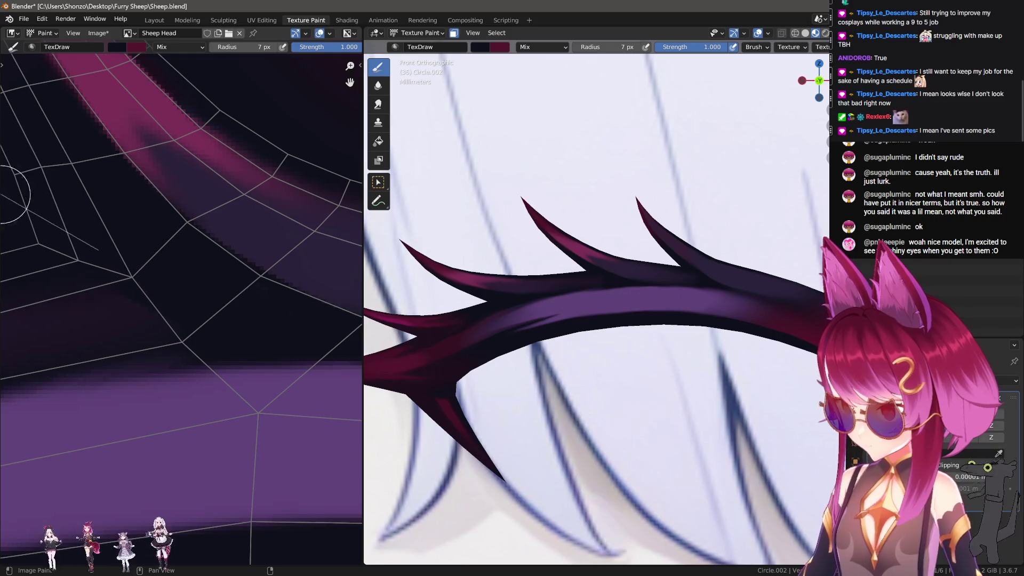
mouse_move(111, 254)
middle_down()
mouse_move(240, 304)
mouse_move(292, 359)
middle_up()
mouse_move(292, 359)
mouse_down()
mouse_move(270, 297)
mouse_move(94, 160)
mouse_up()
Paint long 4 px strokes along the horn's purple band.
middle_drag(94, 160, 194, 423)
scroll(57, 377, up, 3)
middle_drag(57, 377, 107, 327)
key(f)
click(73, 320)
mouse_move(190, 308)
mouse_down()
mouse_move(339, 286)
mouse_move(357, 270)
mouse_up()
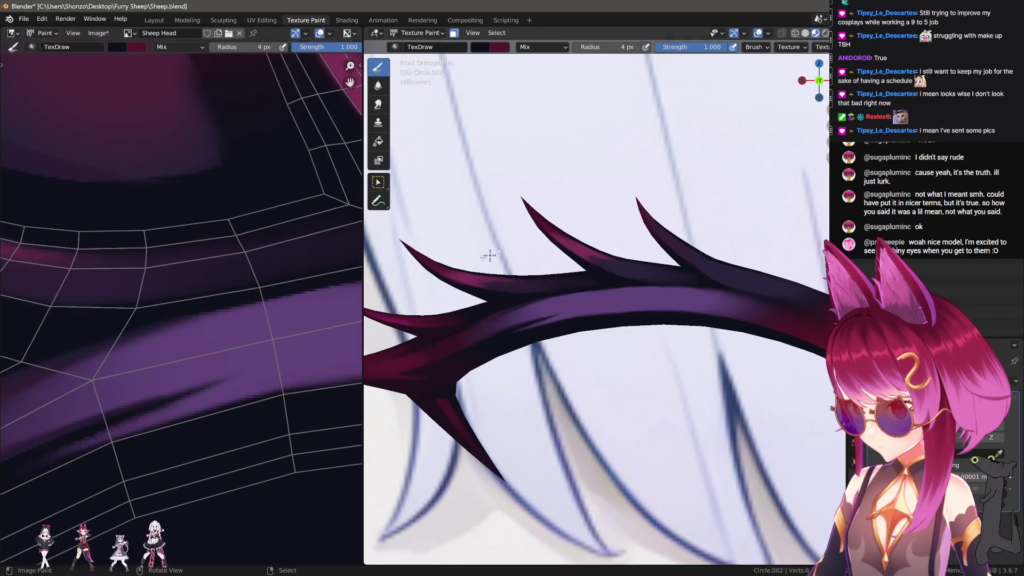
scroll(235, 321, down, 3)
scroll(144, 326, up, 2)
scroll(155, 299, down, 2)
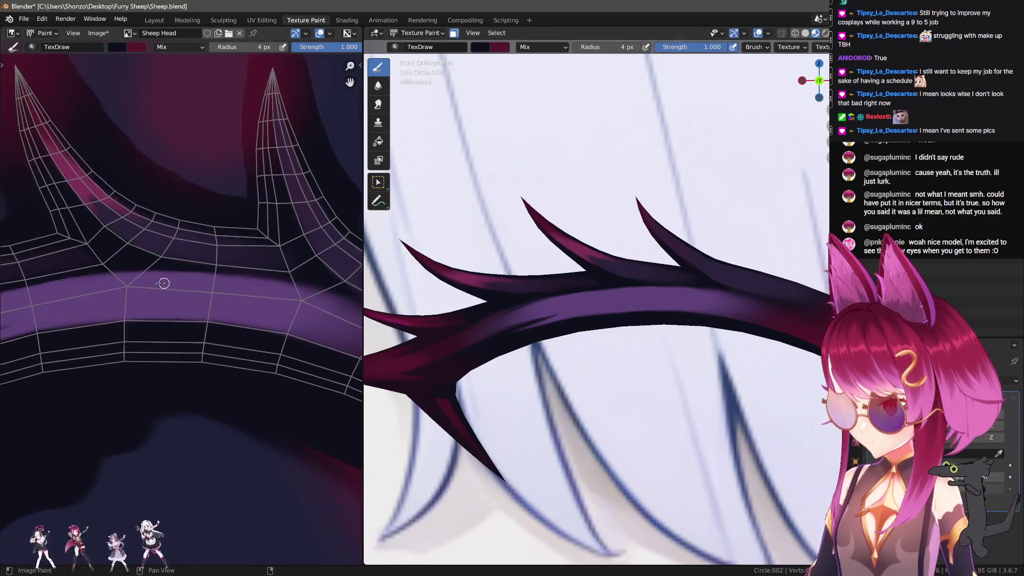
scroll(78, 245, up, 3)
mouse_move(77, 246)
mouse_down()
mouse_move(229, 246)
mouse_move(357, 271)
mouse_move(353, 261)
mouse_up()
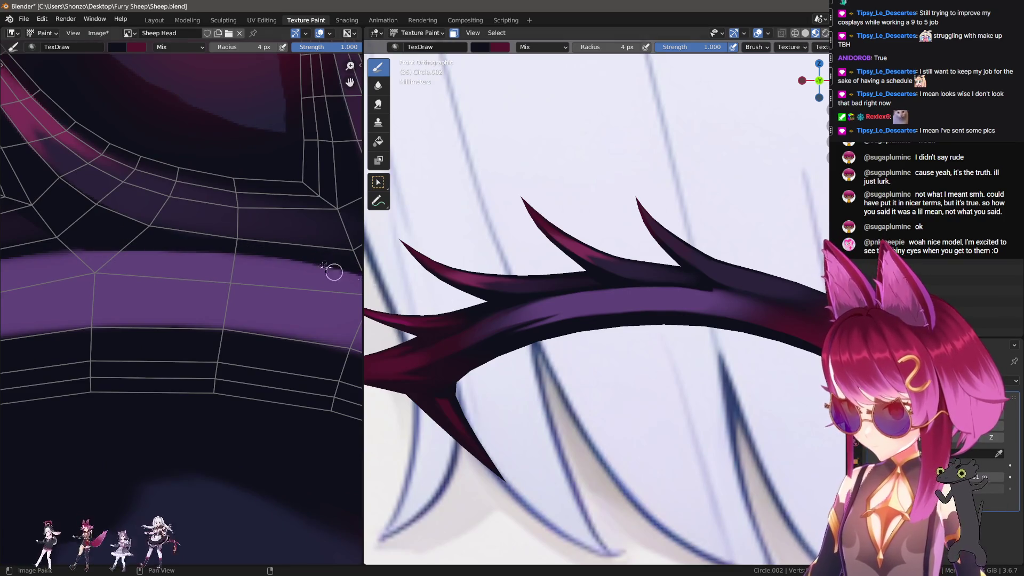
middle_drag(353, 262, 184, 249)
Paint a straight 2 px line along the band edge out to the texture edge.
key(bracketright)
key(bracketright)
key(bracketright)
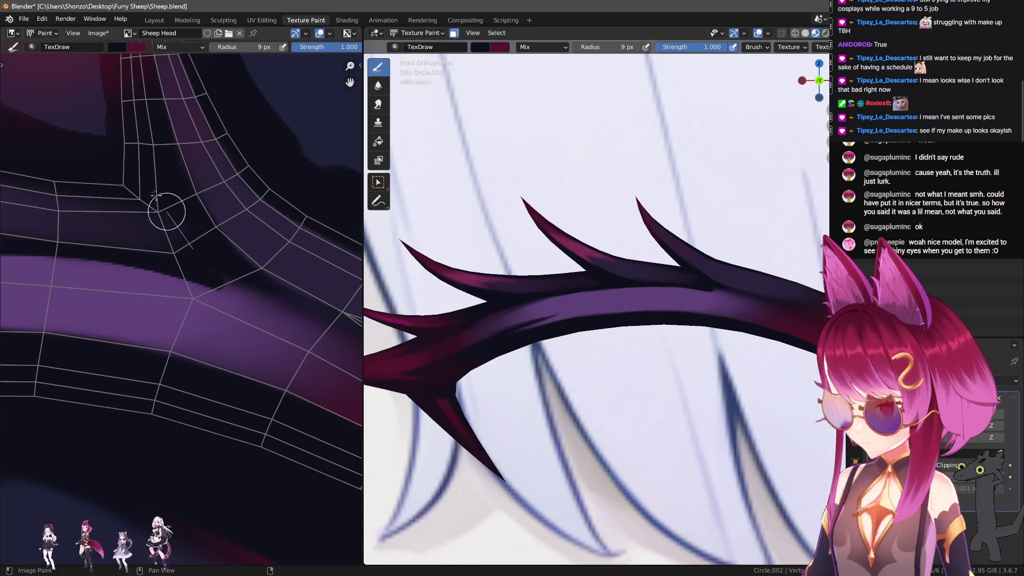
key(bracketleft)
key(bracketleft)
key(bracketleft)
mouse_move(196, 270)
ctrl+middle_down()
mouse_move(183, 257)
mouse_move(201, 283)
mouse_move(155, 247)
ctrl+middle_up()
middle_drag(131, 213, 159, 210)
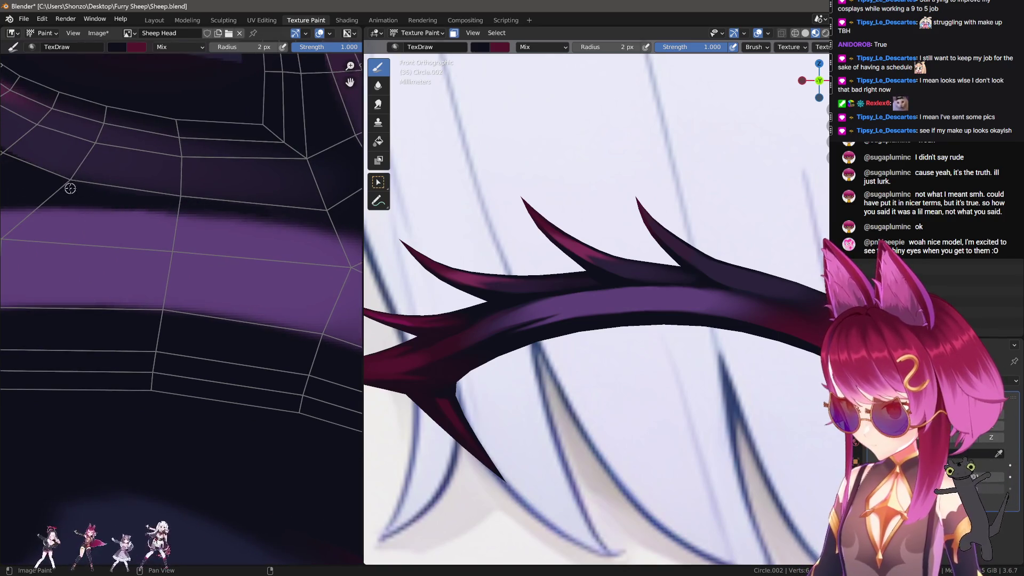
drag(233, 207, 379, 223)
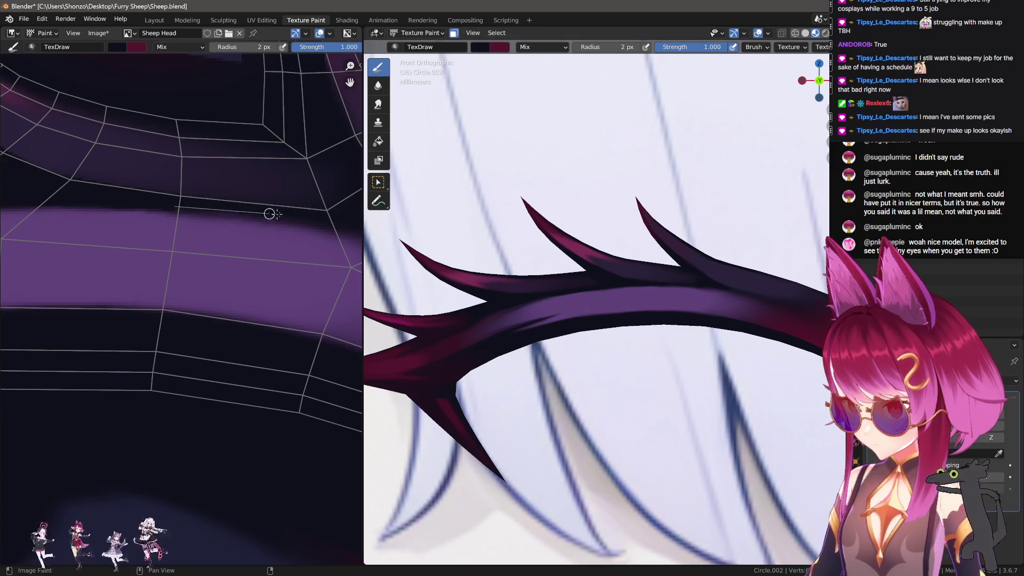
drag(260, 213, 349, 234)
mouse_move(288, 213)
middle_down()
mouse_move(100, 210)
mouse_move(144, 215)
mouse_move(185, 201)
middle_up()
Paint and widen a short 3 px purple stroke on the upper band.
drag(185, 269, 162, 240)
key(Escape)
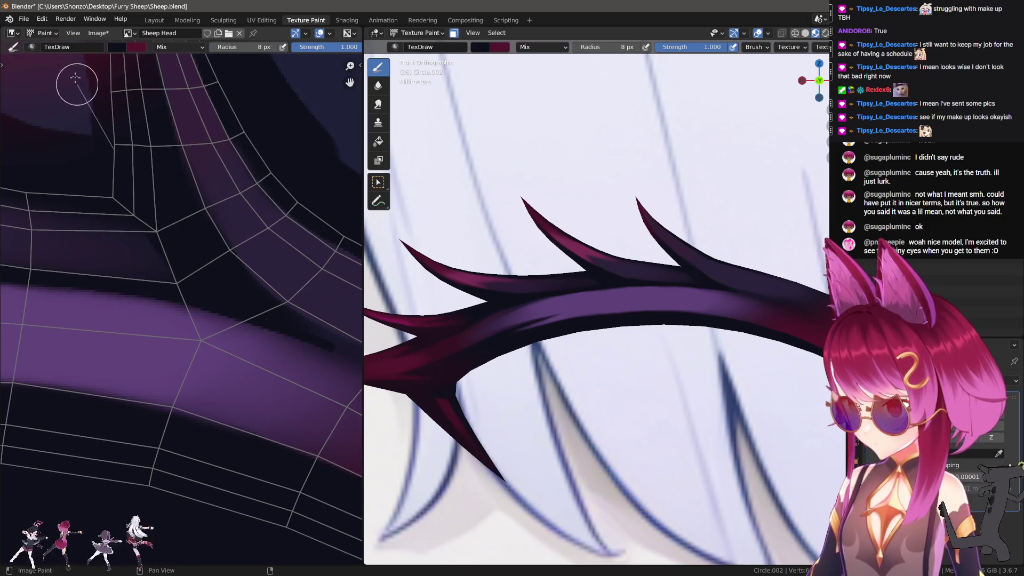
scroll(75, 165, up, 2)
mouse_move(75, 165)
middle_down()
mouse_move(193, 274)
mouse_move(180, 286)
middle_up()
drag(180, 285, 156, 237)
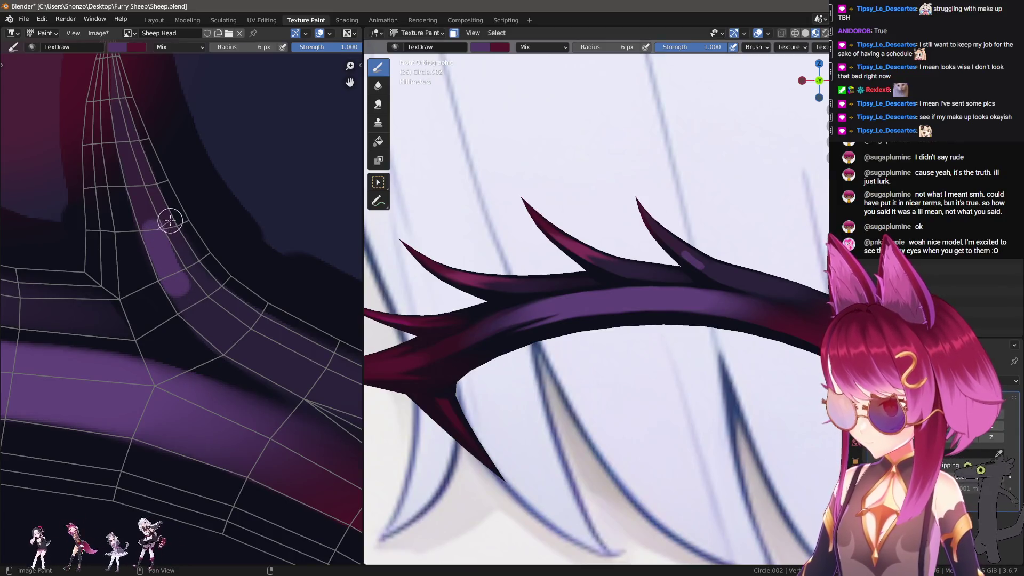
mouse_move(165, 223)
mouse_down()
mouse_move(206, 229)
mouse_move(206, 291)
mouse_up()
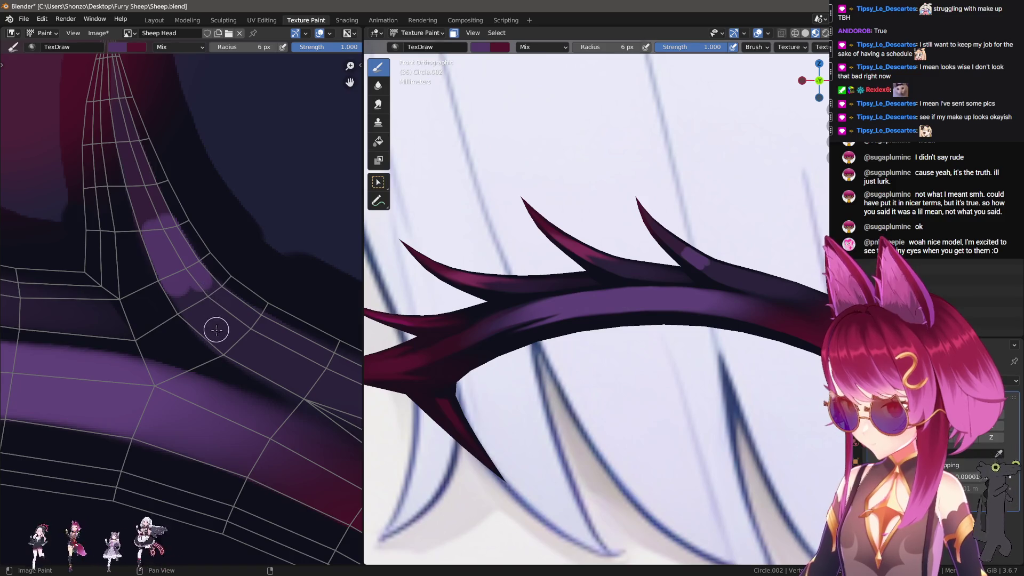
mouse_move(201, 187)
middle_down()
mouse_move(137, 183)
mouse_move(178, 231)
middle_up()
key(shift+space)
Smear the purple streak upward near the band junction with a 3–5 px smear brush.
key(3)
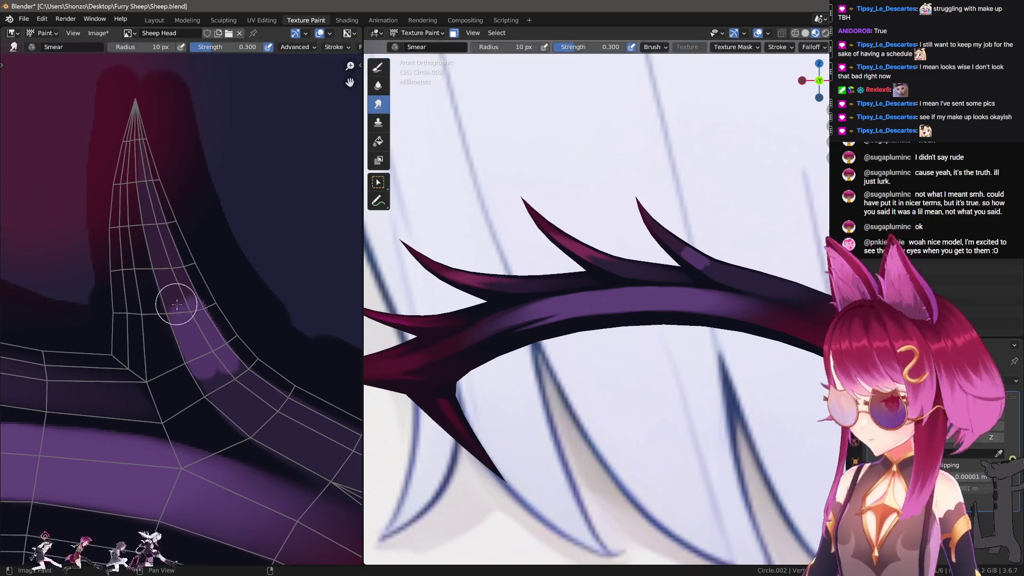
drag(191, 324, 151, 227)
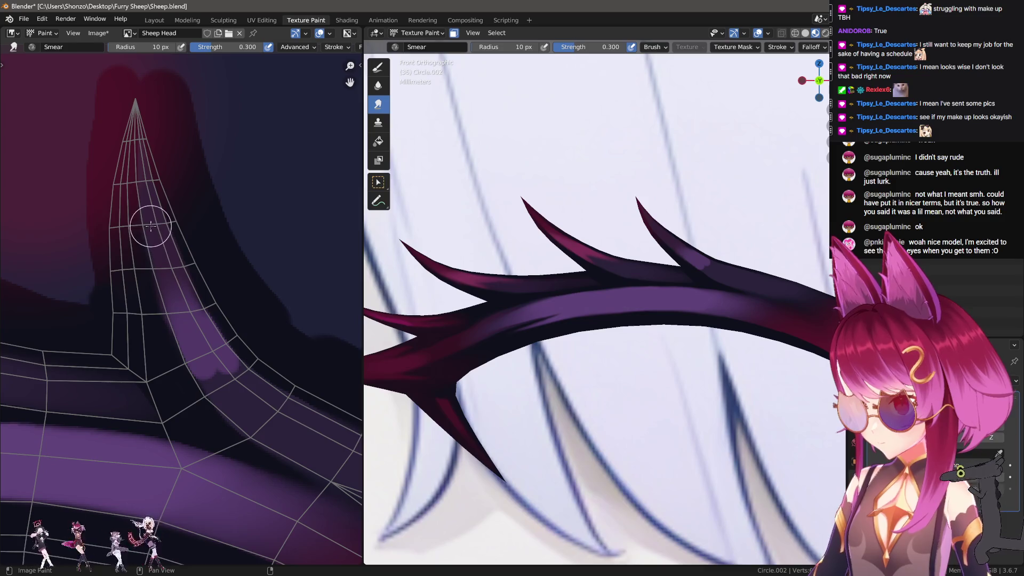
mouse_move(164, 307)
middle_down()
mouse_move(183, 222)
mouse_move(163, 192)
middle_up()
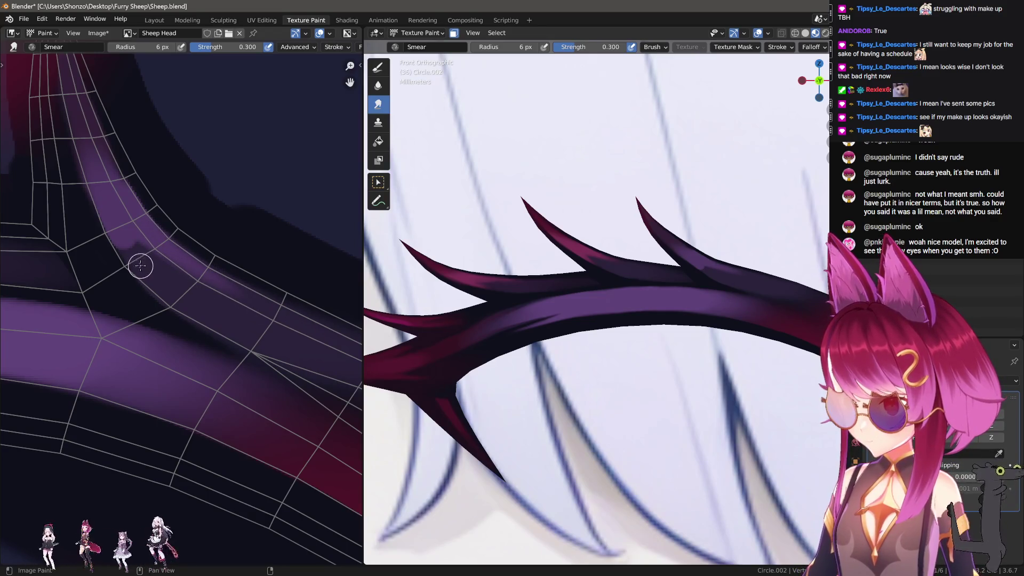
middle_drag(131, 260, 125, 241)
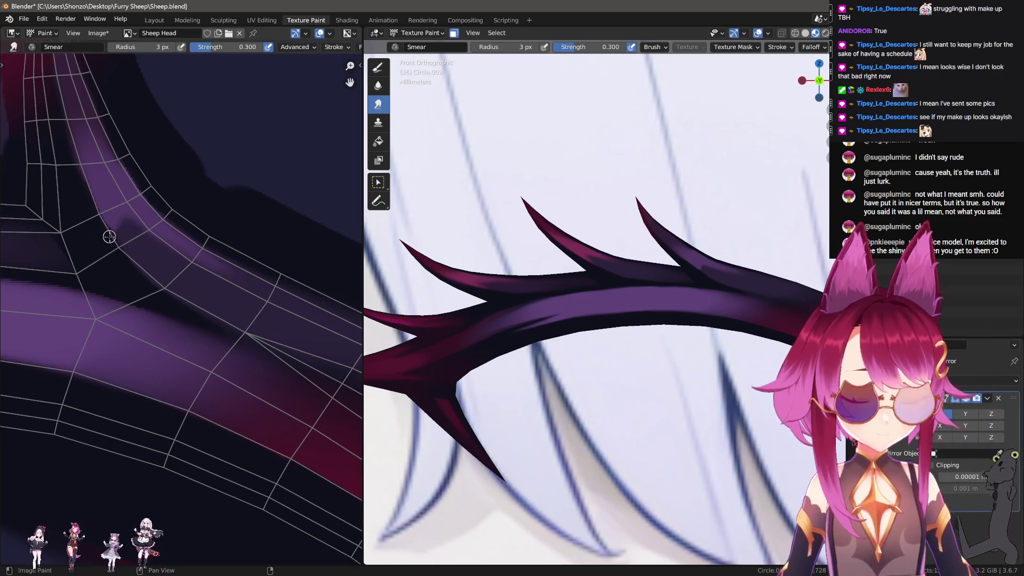
key(f)
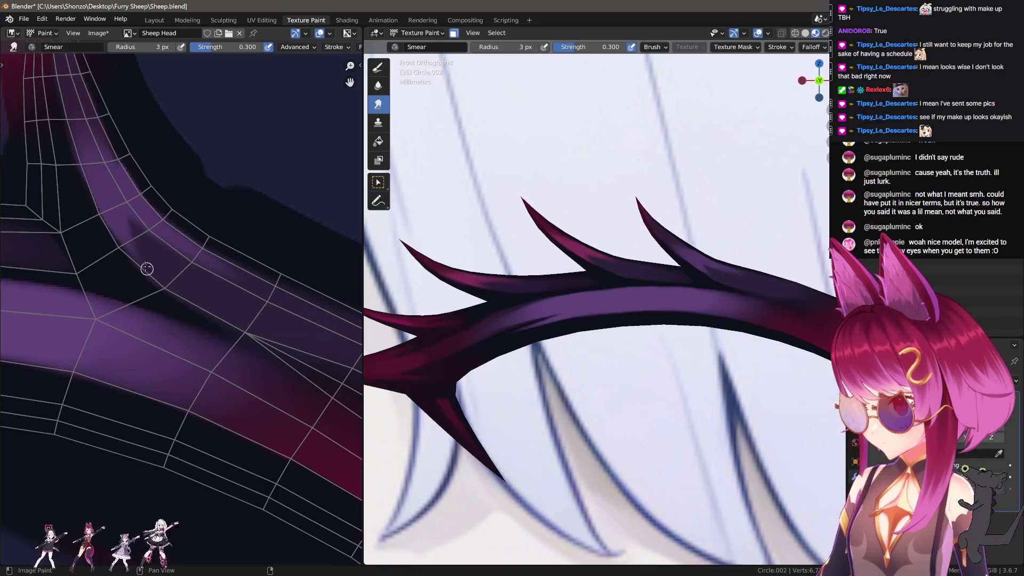
key(f)
click(119, 222)
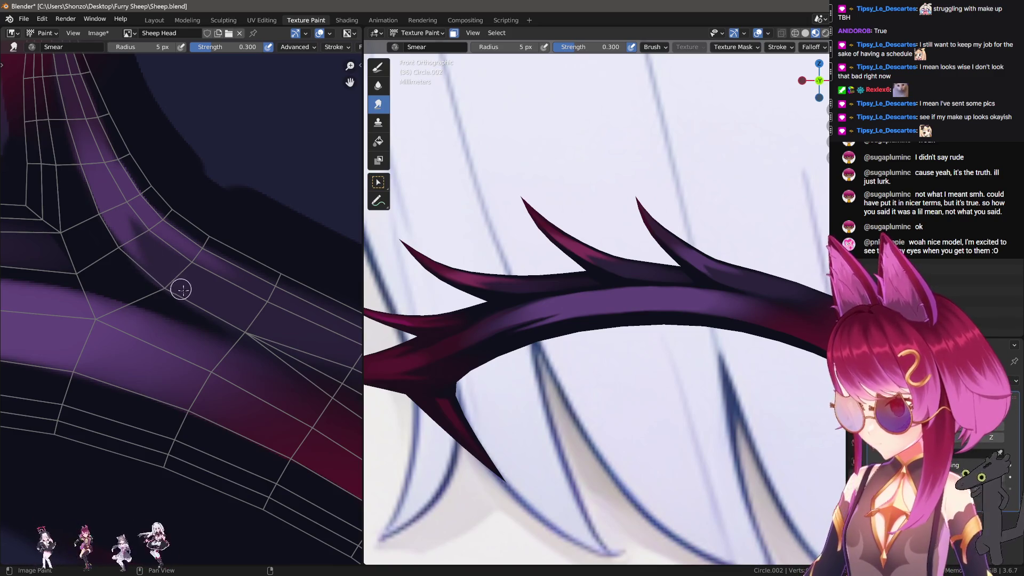
scroll(699, 319, down, 6)
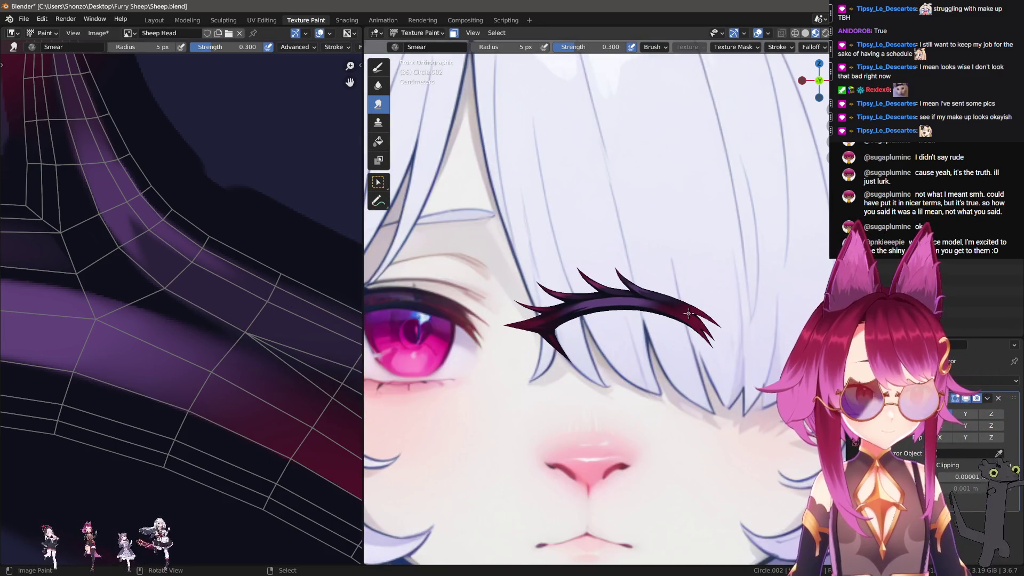
scroll(101, 299, up, 3)
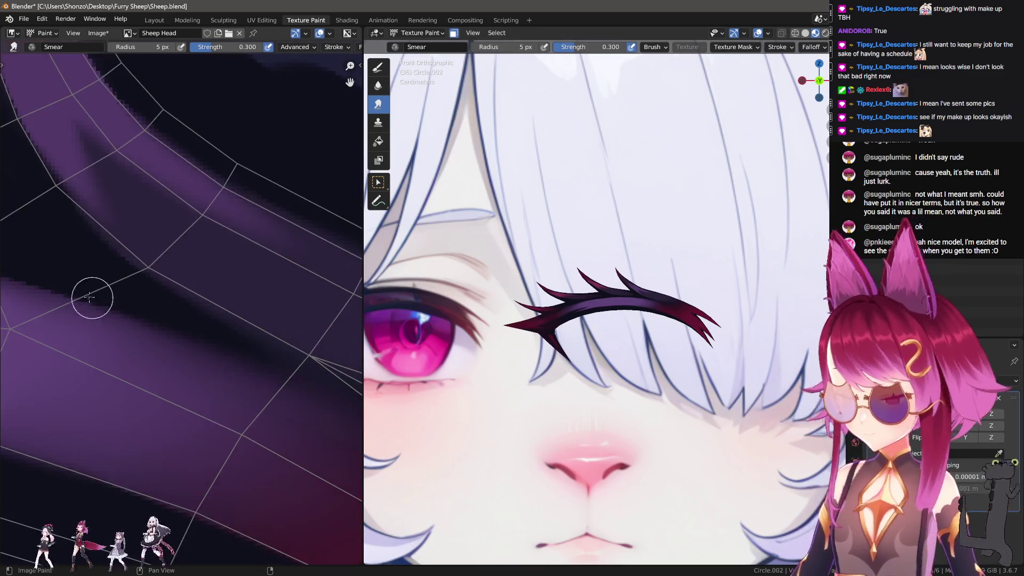
key(s)
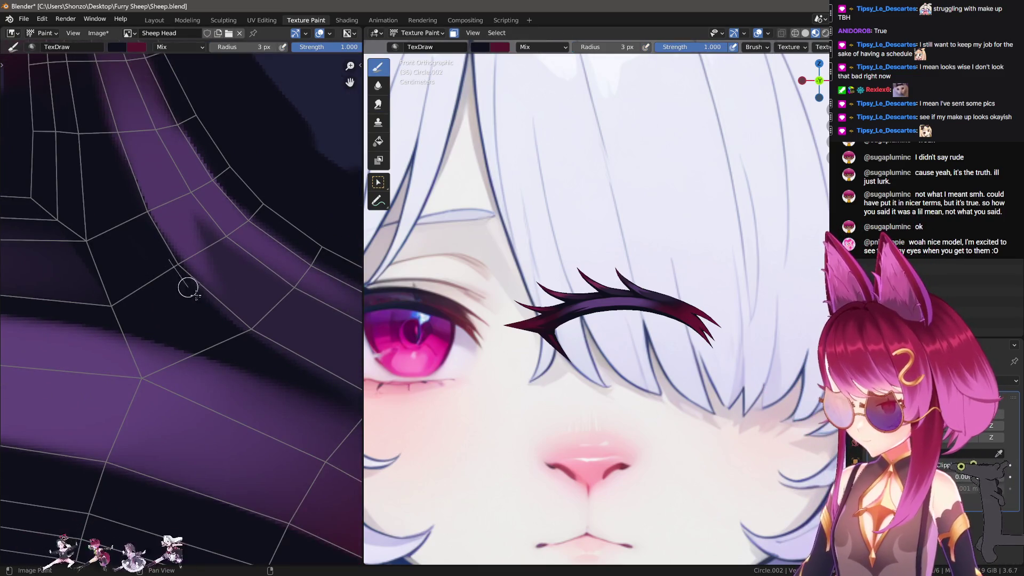
Paint the sampled dark colour at 7 px out to the horn's UV island borders.
scroll(291, 374, down, 2)
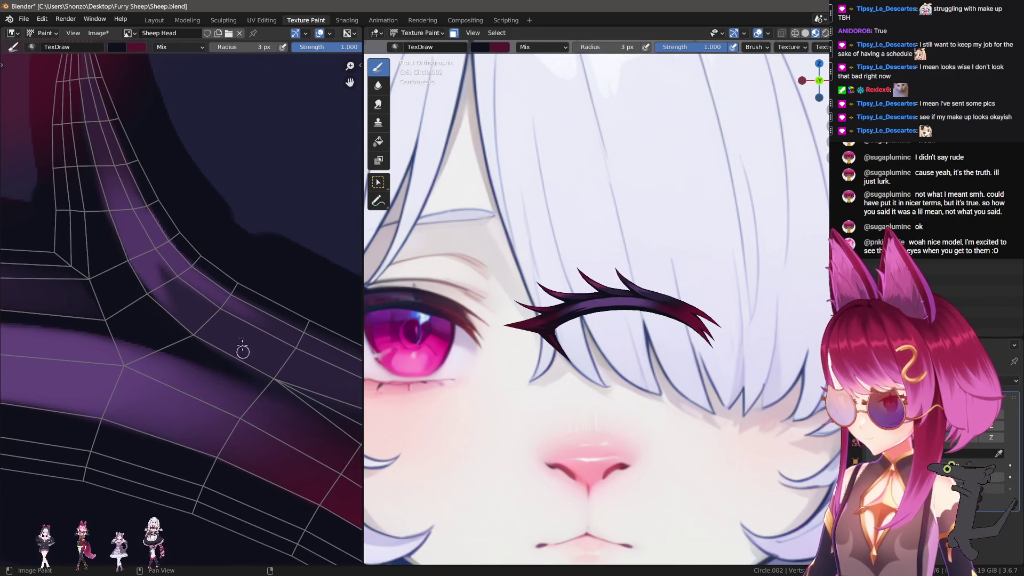
scroll(179, 217, down, 1)
key(f)
click(125, 140)
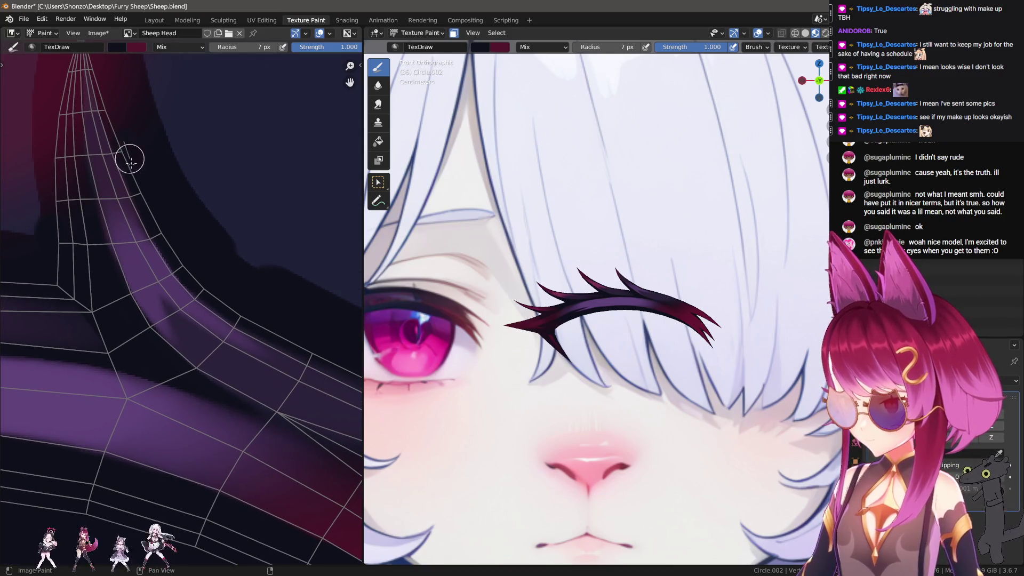
scroll(212, 221, up, 3)
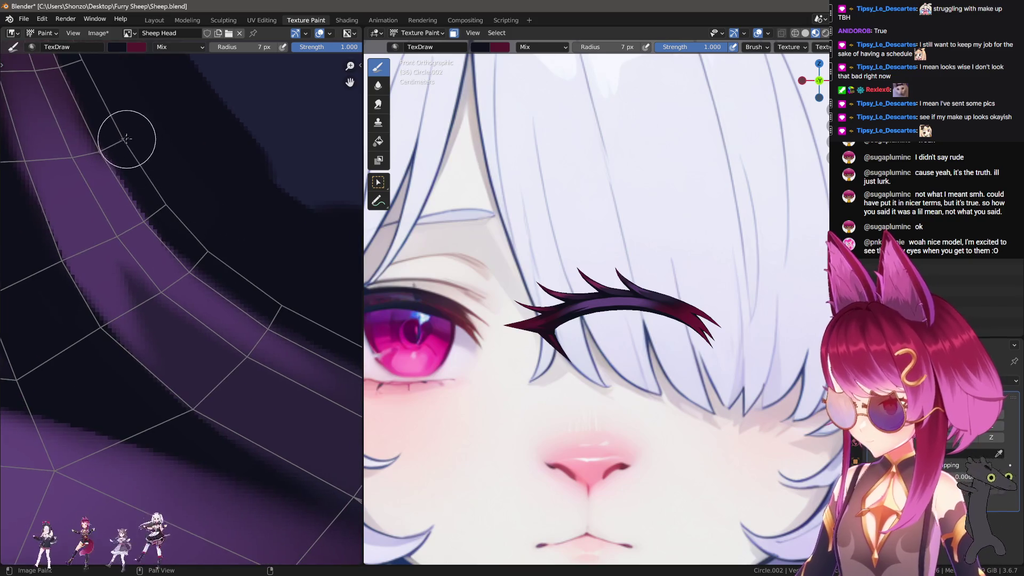
scroll(138, 126, up, 2)
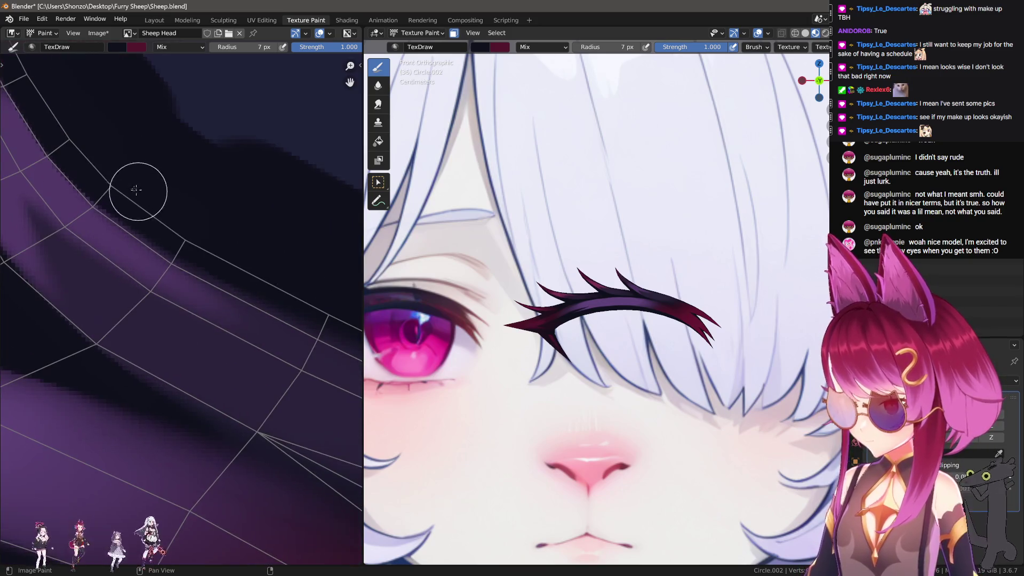
middle_drag(333, 312, 138, 206)
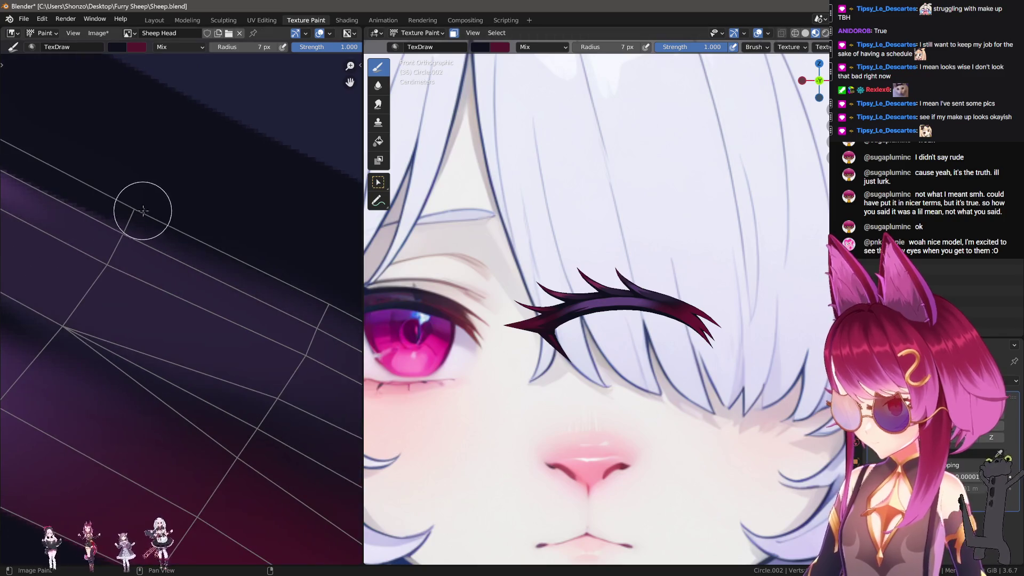
mouse_move(95, 171)
mouse_down()
mouse_move(221, 251)
mouse_move(69, 165)
mouse_move(314, 292)
mouse_up()
middle_drag(251, 297, 103, 167)
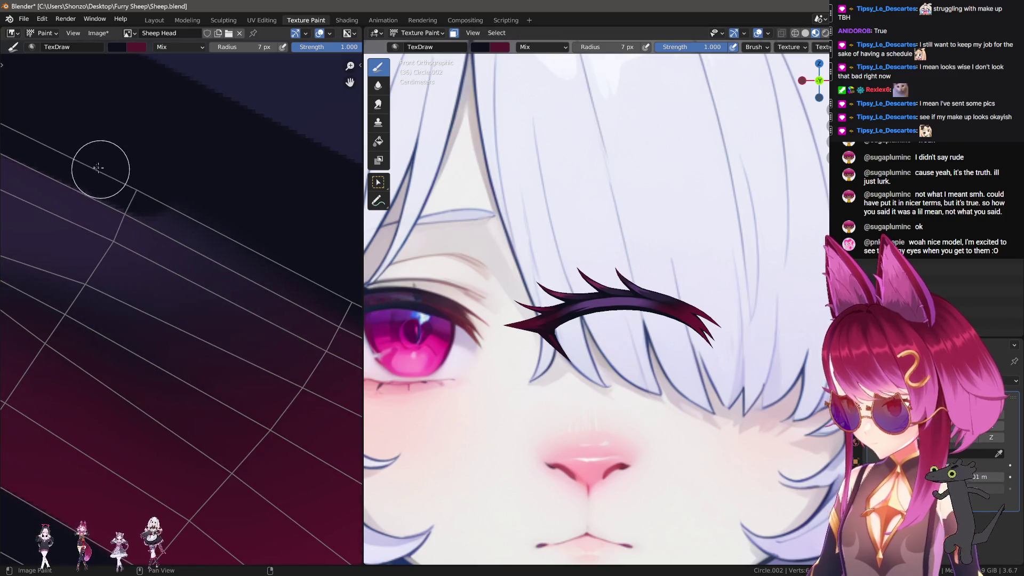
middle_drag(287, 287, 315, 296)
mouse_move(121, 167)
mouse_down()
mouse_move(279, 258)
mouse_move(261, 256)
mouse_move(326, 226)
mouse_up()
scroll(677, 359, up, 6)
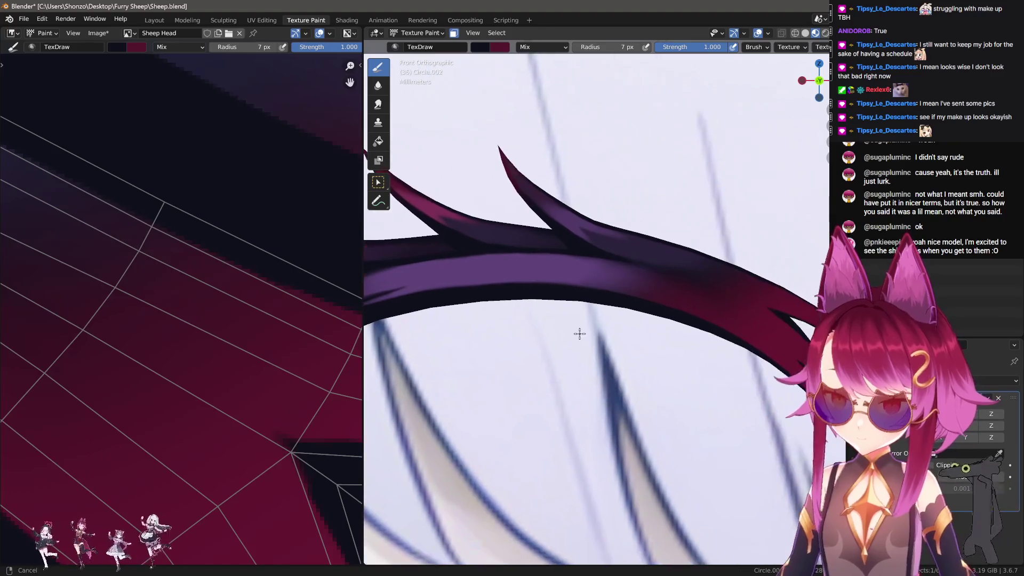
mouse_move(46, 194)
middle_down()
mouse_move(251, 245)
mouse_move(217, 252)
middle_up()
key(3)
key(f)
click(271, 308)
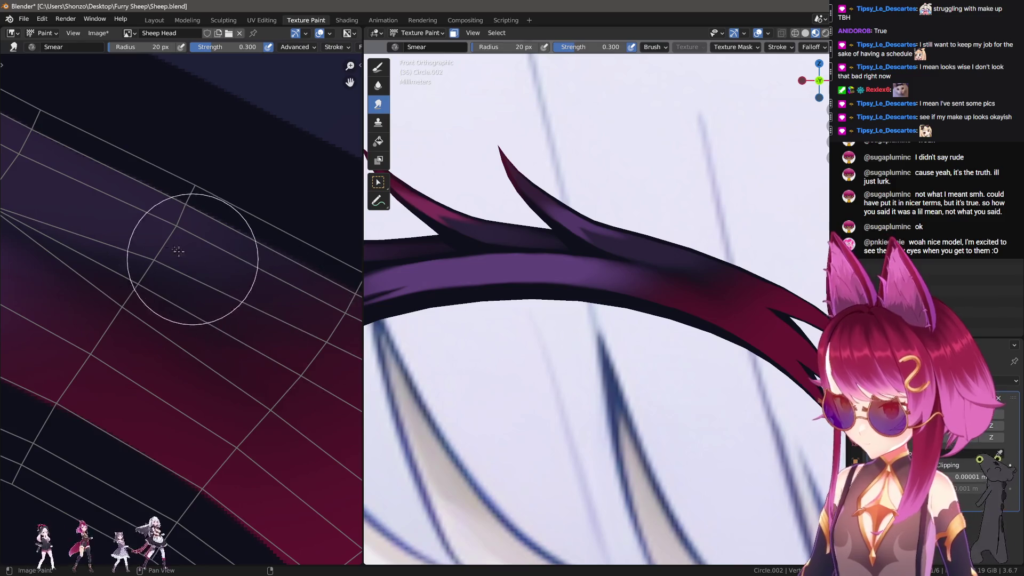
scroll(96, 201, down, 3)
key(bracketleft)
scroll(242, 367, up, 1)
scroll(242, 367, down, 3)
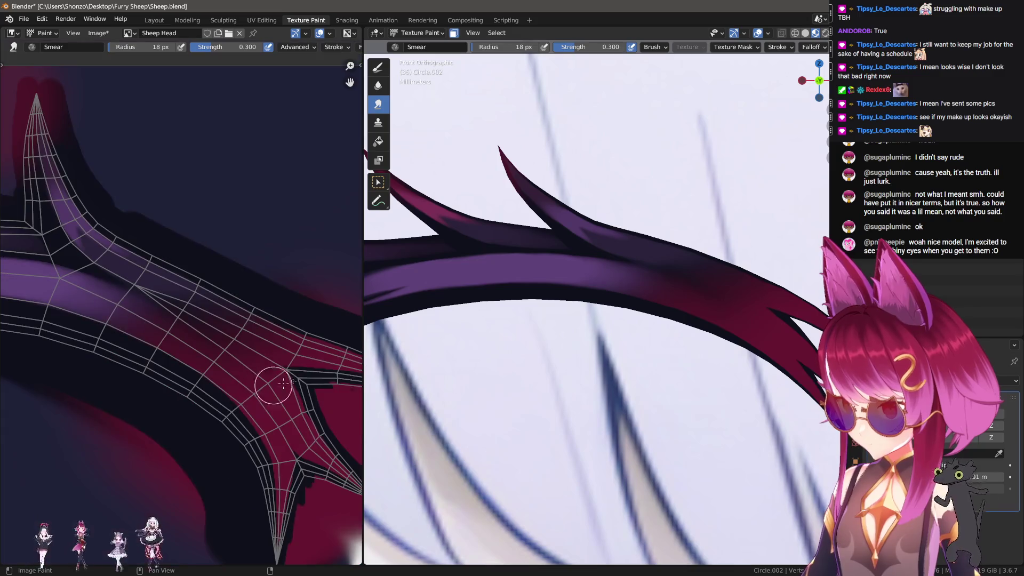
scroll(648, 344, down, 8)
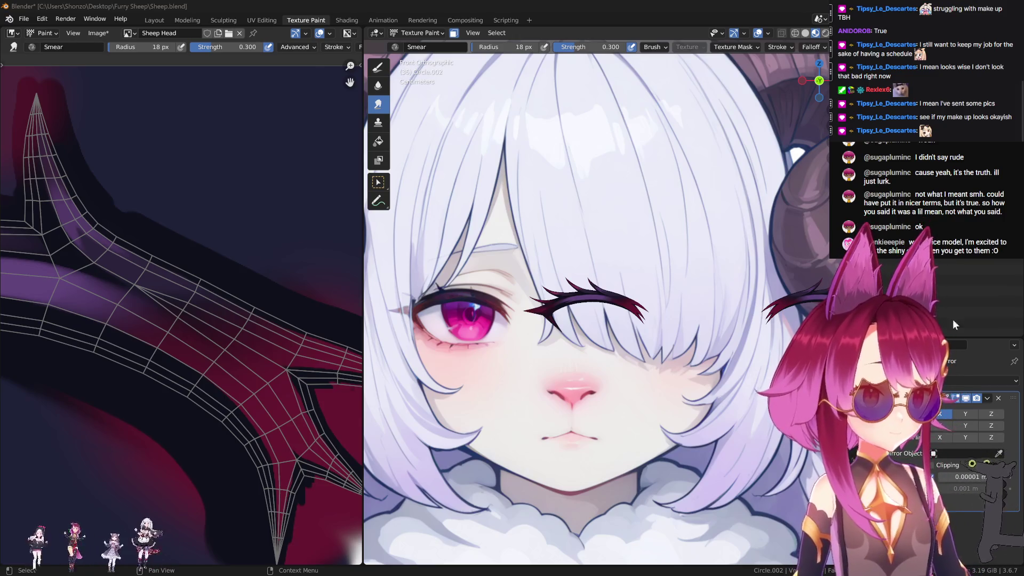
mouse_move(109, 351)
middle_down()
mouse_move(190, 322)
mouse_move(242, 338)
mouse_move(190, 359)
mouse_move(199, 314)
middle_up()
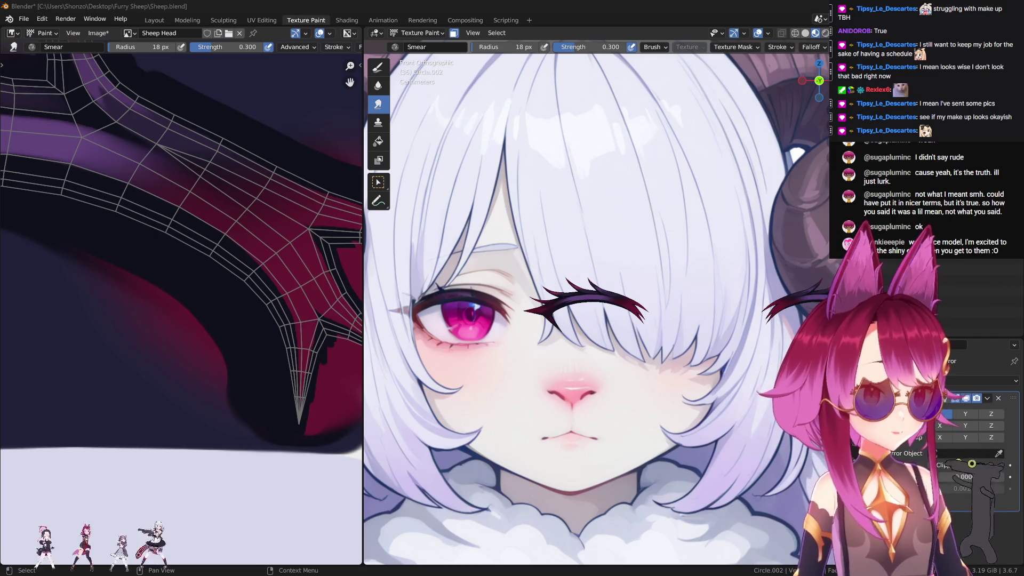
scroll(327, 360, up, 3)
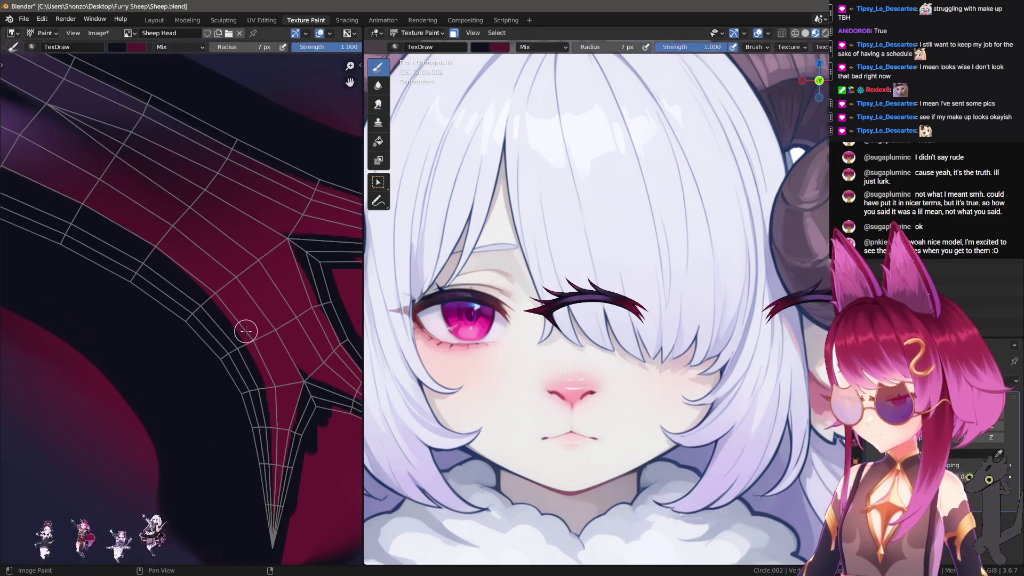
Sample a colour and make the Sheep Head Light texture the paint target.
click(378, 67)
key(n)
click(761, 182)
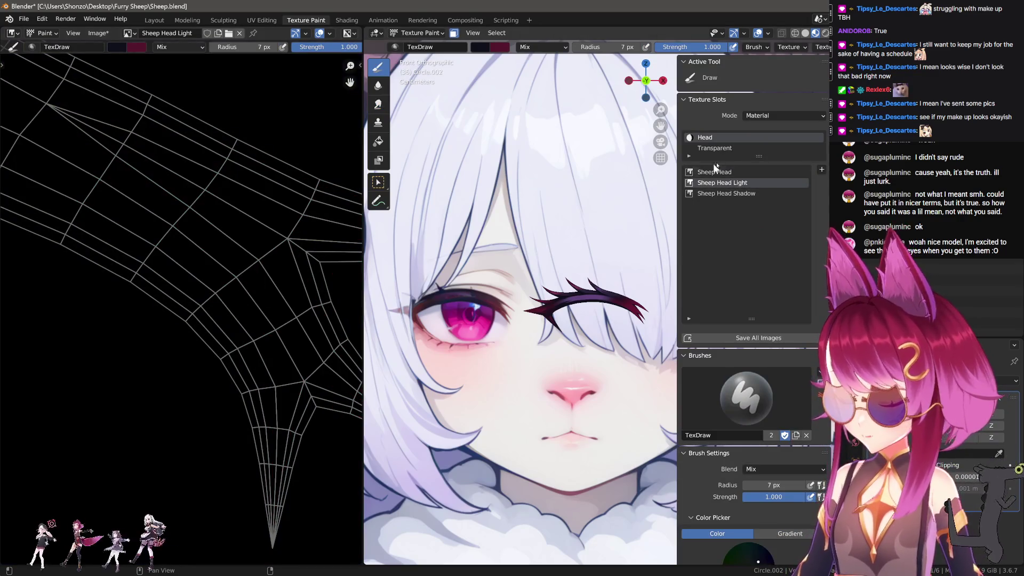
click(709, 171)
key(s)
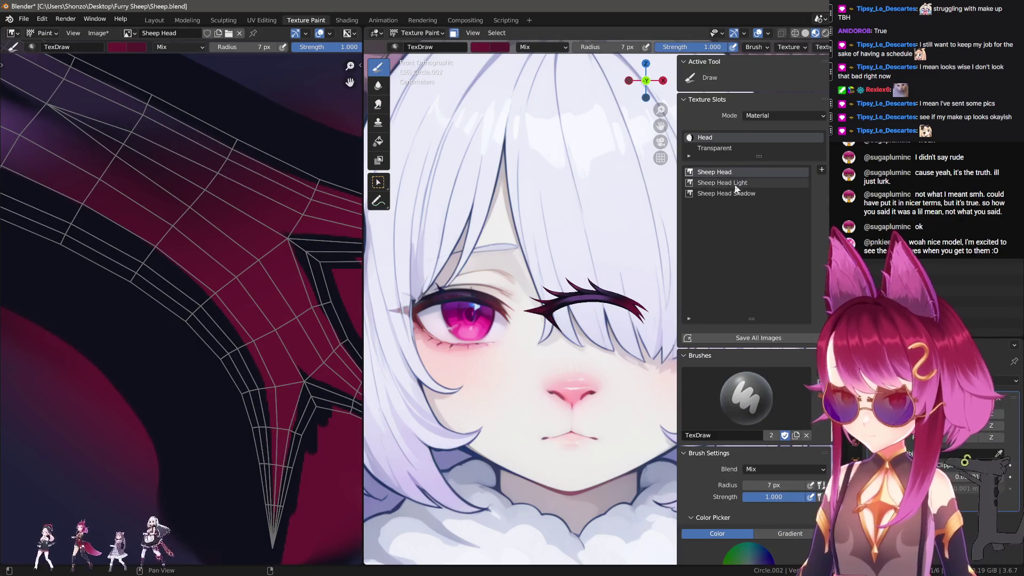
click(736, 184)
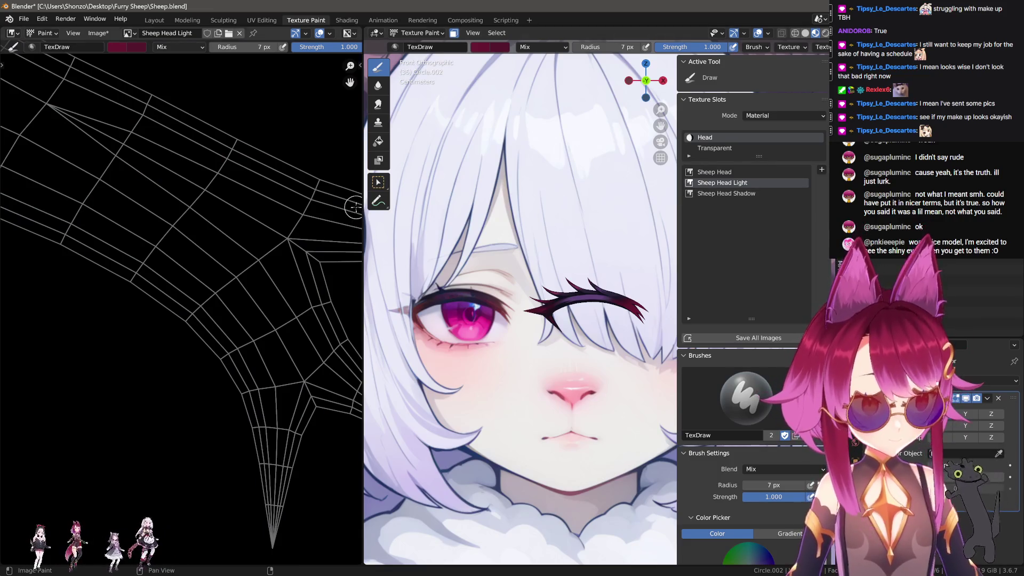
Paint a 6 px magenta highlight diagonally along the horn and smear its lower-right end.
drag(163, 190, 238, 244)
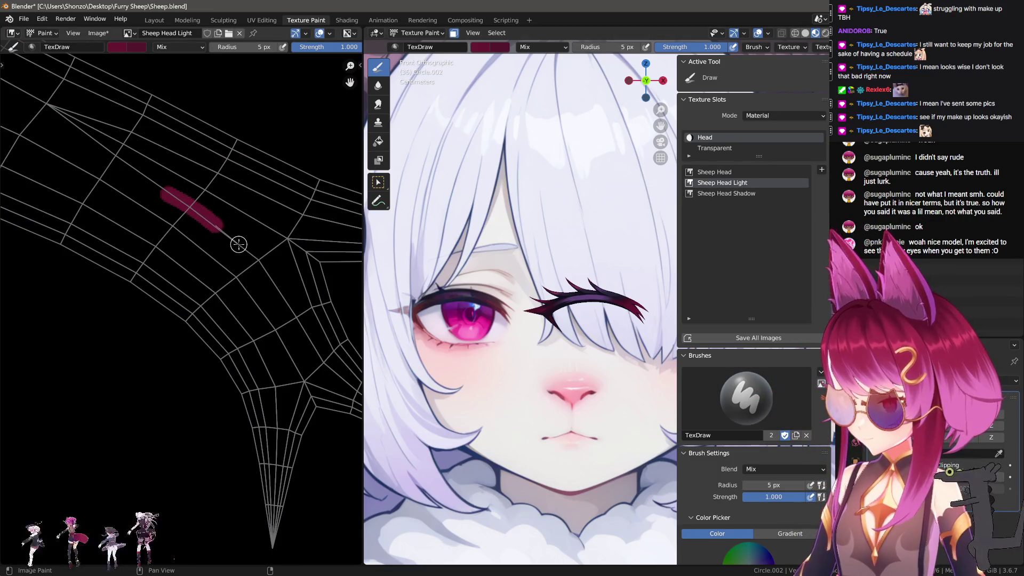
scroll(536, 288, up, 8)
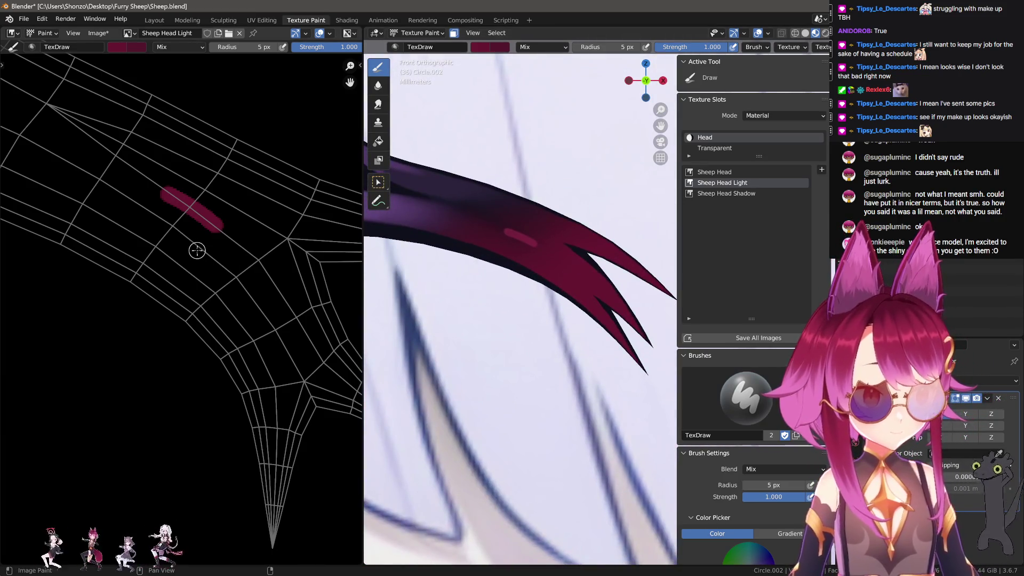
middle_drag(258, 271, 246, 256)
key(ctrl+z)
key(f)
click(194, 203)
drag(193, 206, 251, 247)
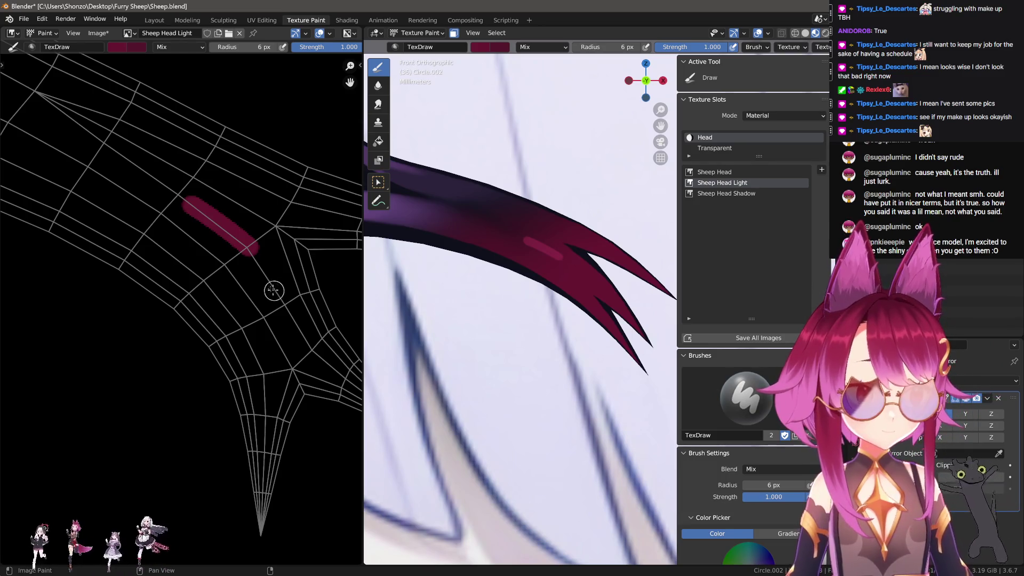
key(shift+space)
drag(304, 307, 276, 277)
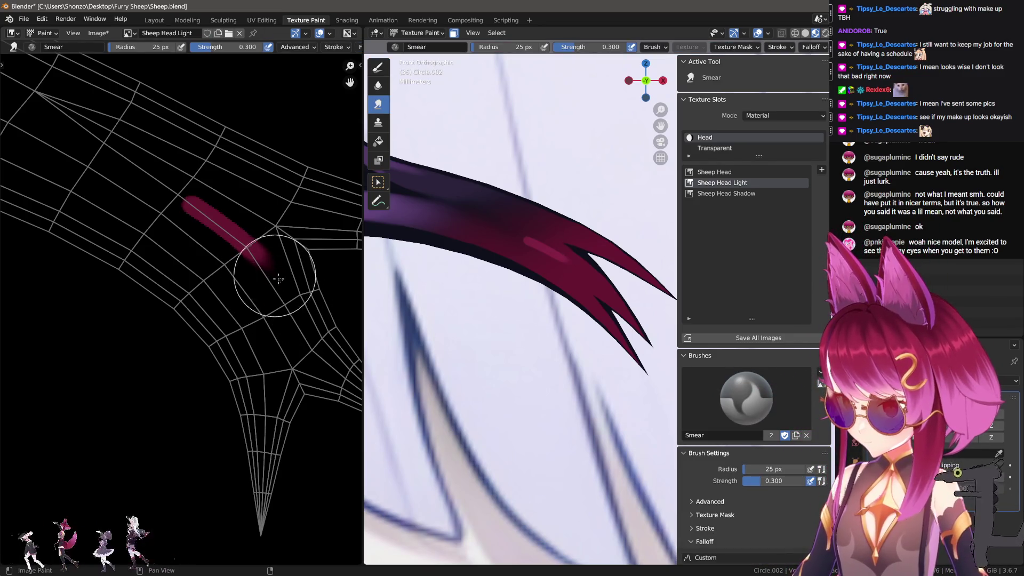
Push the streak's upper-left end out with a 20 px smear, then extend it down-right.
key(f)
click(155, 193)
mouse_move(144, 185)
mouse_down()
mouse_move(163, 193)
mouse_move(88, 157)
mouse_move(200, 212)
mouse_up()
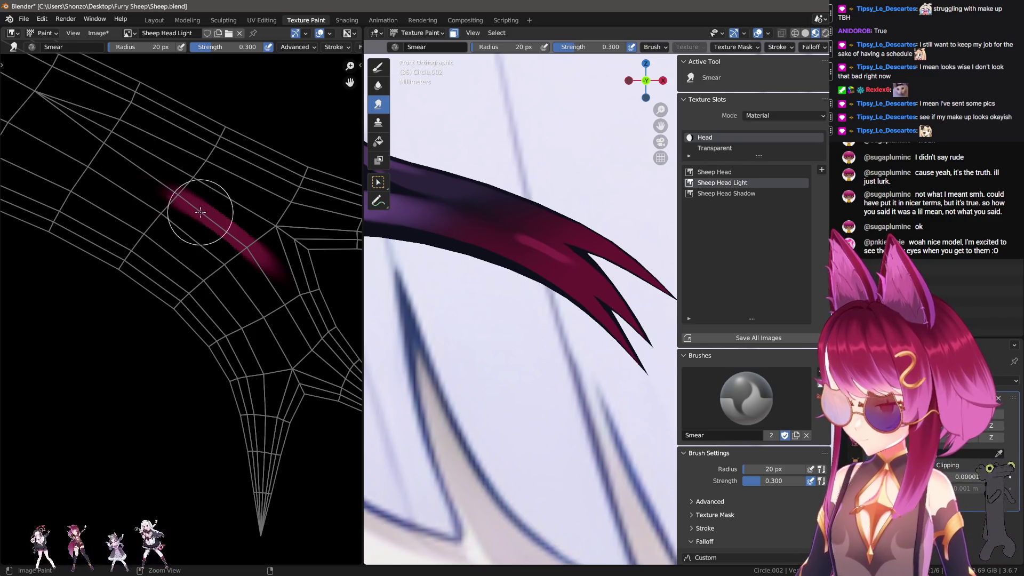
key(shift+space)
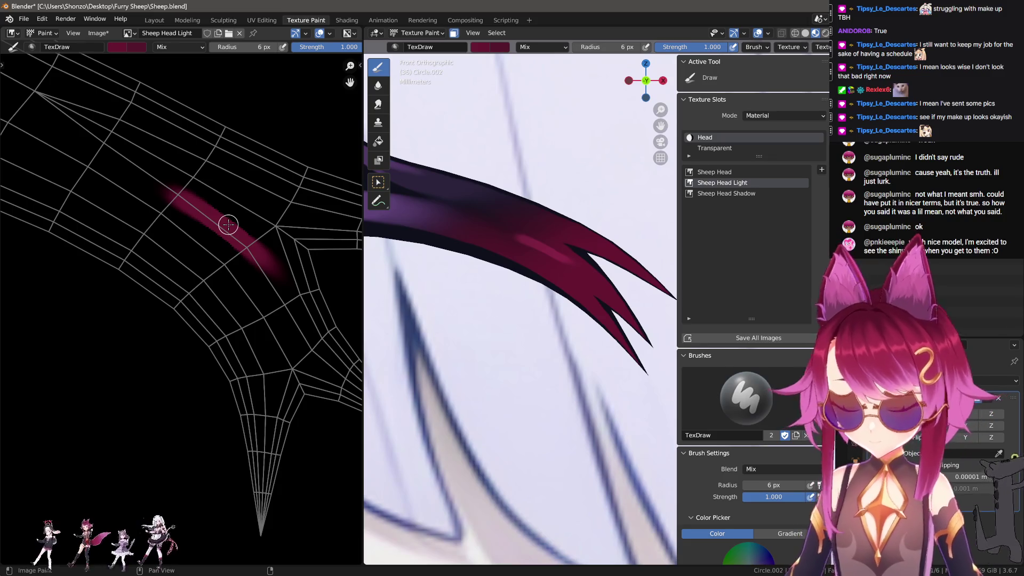
key(n)
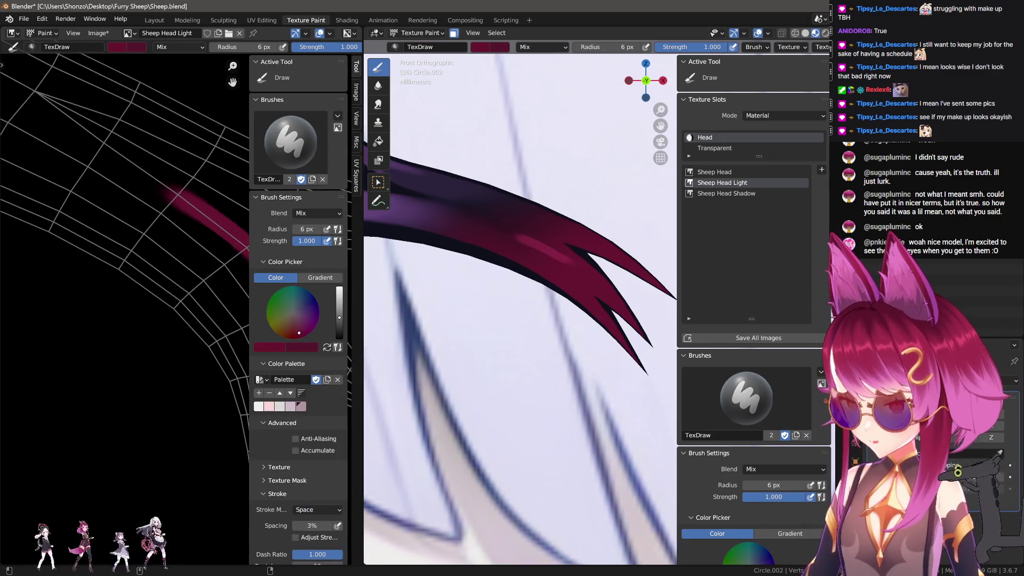
key(n)
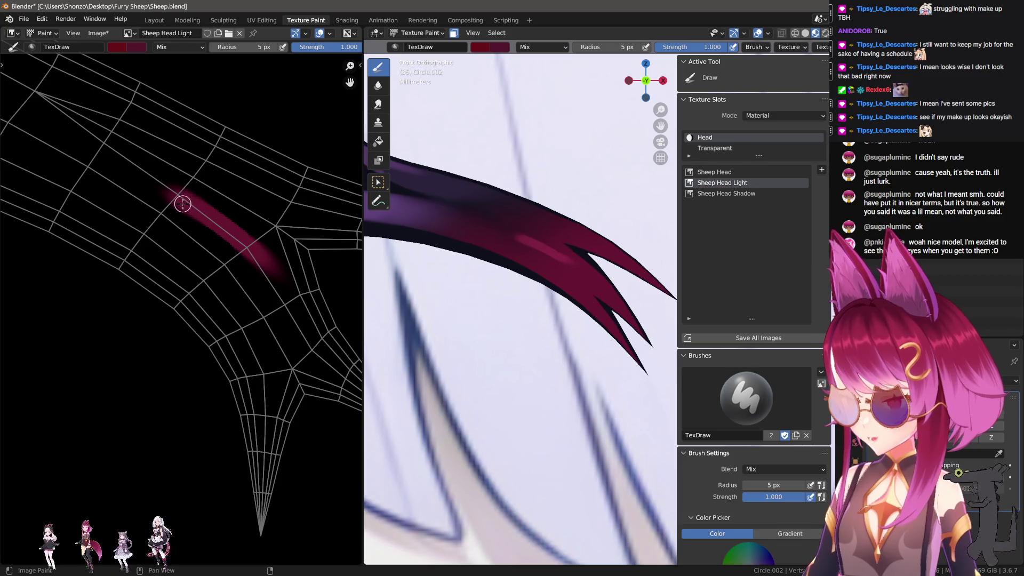
drag(211, 215, 272, 266)
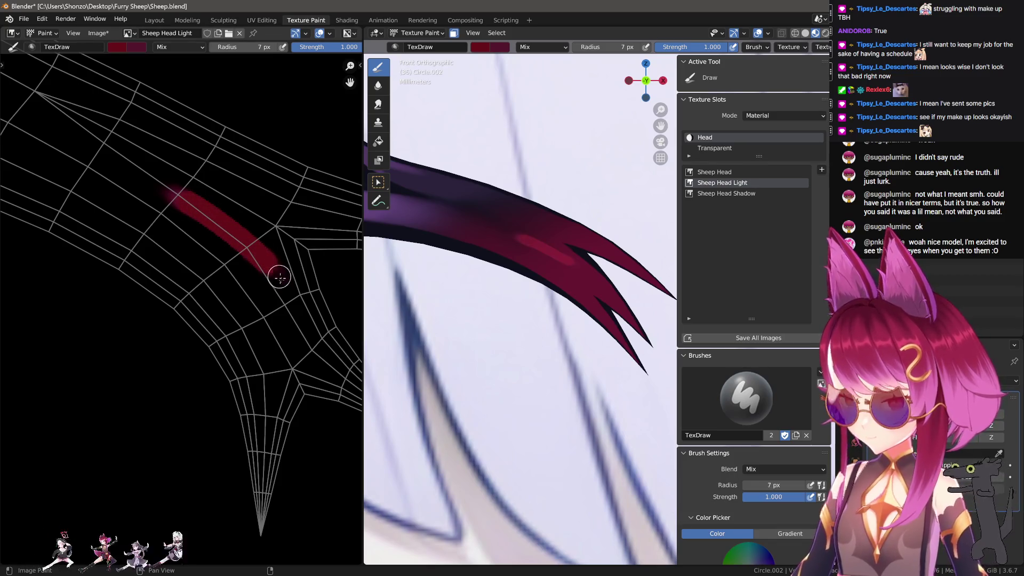
Smear both ends of the highlight streak into soft fading tails.
key(shift+space)
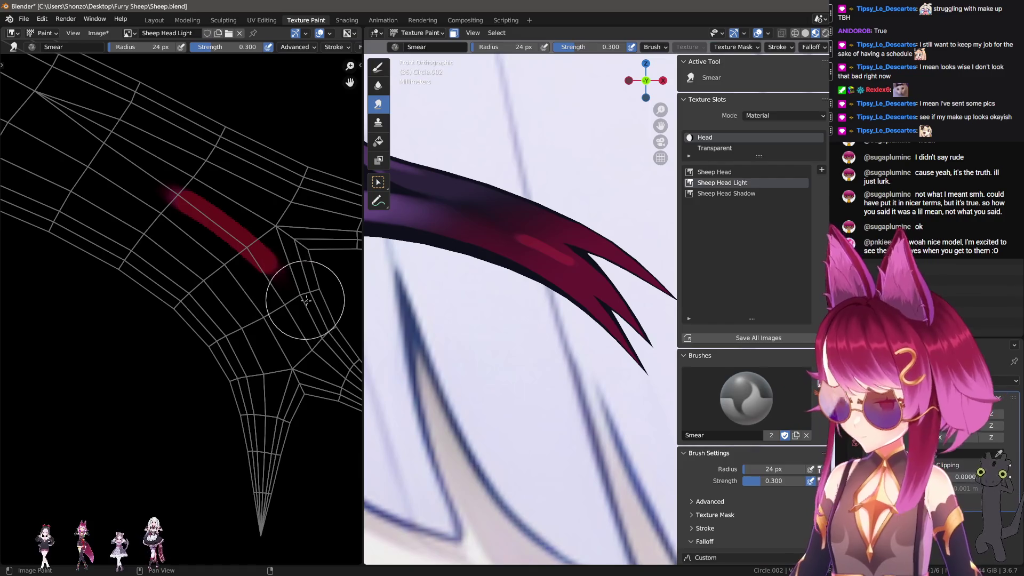
mouse_move(284, 288)
mouse_down()
mouse_move(256, 274)
mouse_move(275, 263)
mouse_move(324, 297)
mouse_up()
mouse_move(299, 291)
mouse_down()
mouse_move(267, 270)
mouse_move(303, 312)
mouse_move(298, 344)
mouse_move(267, 314)
mouse_up()
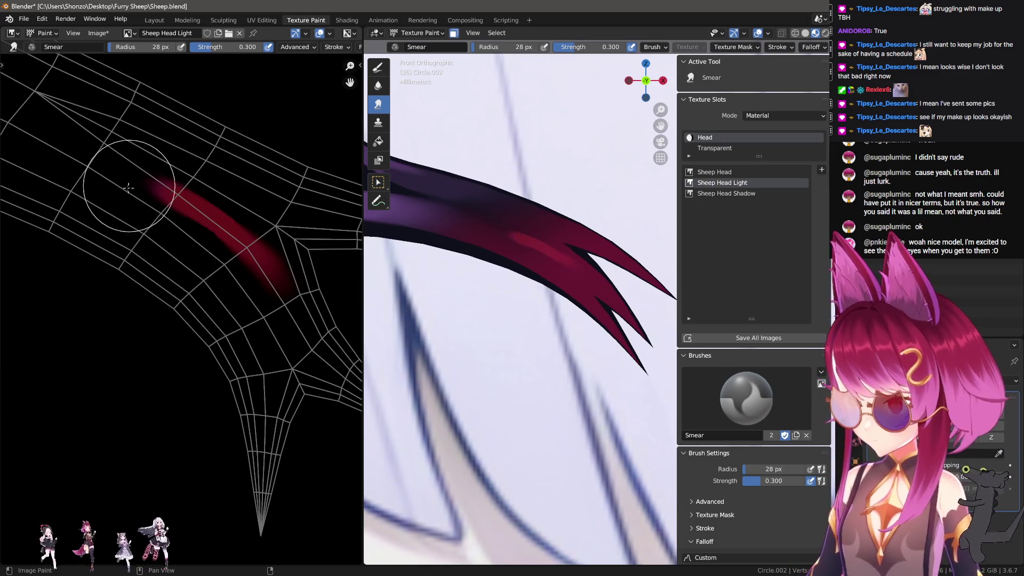
drag(158, 207, 112, 130)
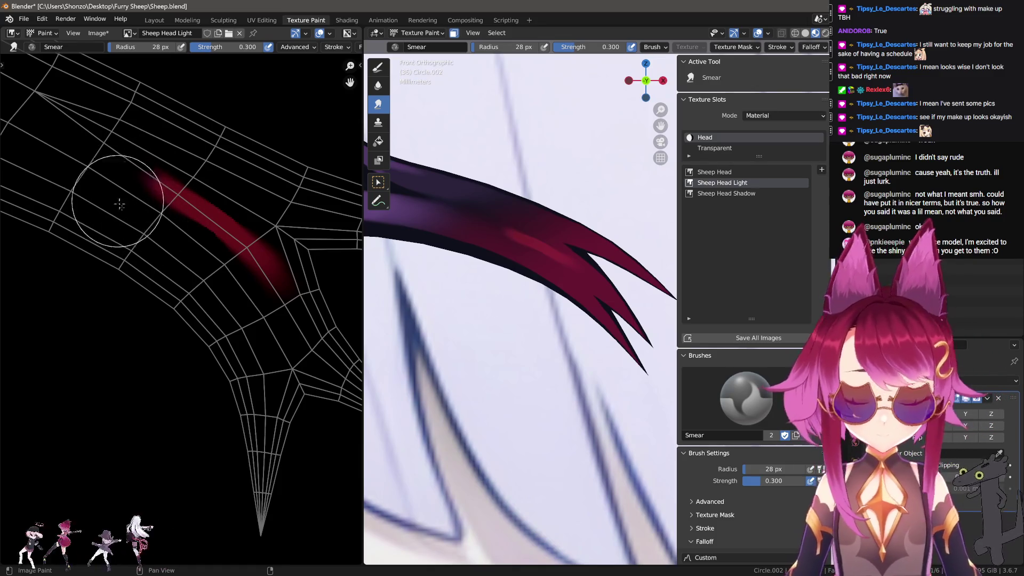
key(shift+space)
Trim the streak's lower edge with black paint at 13 px, undoing one stroke.
key(d)
key(f)
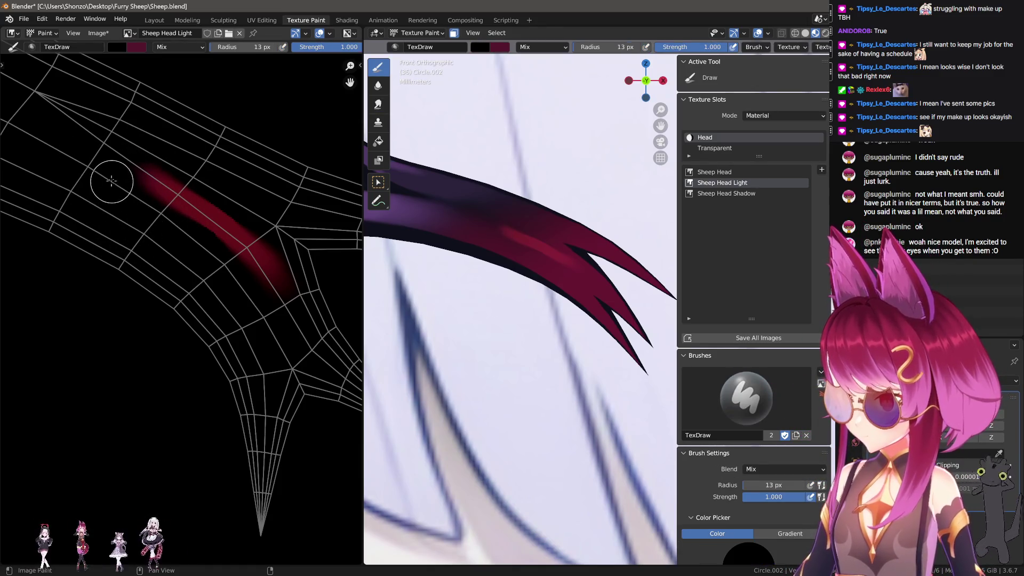
click(140, 198)
mouse_move(141, 198)
mouse_down()
mouse_move(208, 245)
mouse_move(299, 352)
mouse_up()
drag(177, 164, 341, 288)
key(ctrl+z)
Deepen the magenta streak directly on the 3D horn with a 38 px brush.
middle_drag(533, 277, 567, 294)
mouse_move(549, 295)
mouse_down()
mouse_move(560, 297)
mouse_move(549, 310)
mouse_up()
key(ctrl+z)
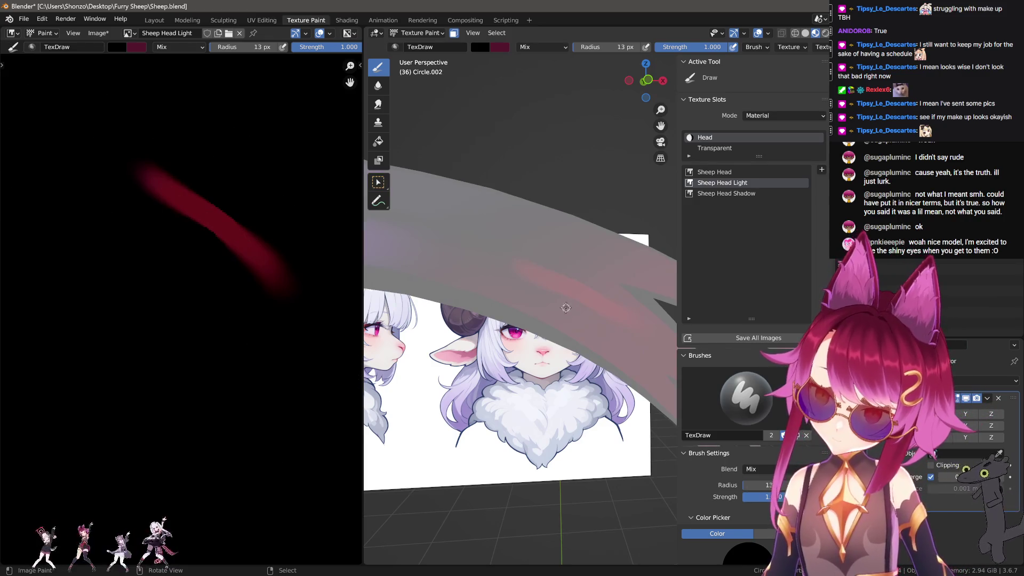
middle_drag(570, 309, 566, 307)
key(ctrl+shift+z)
key(f)
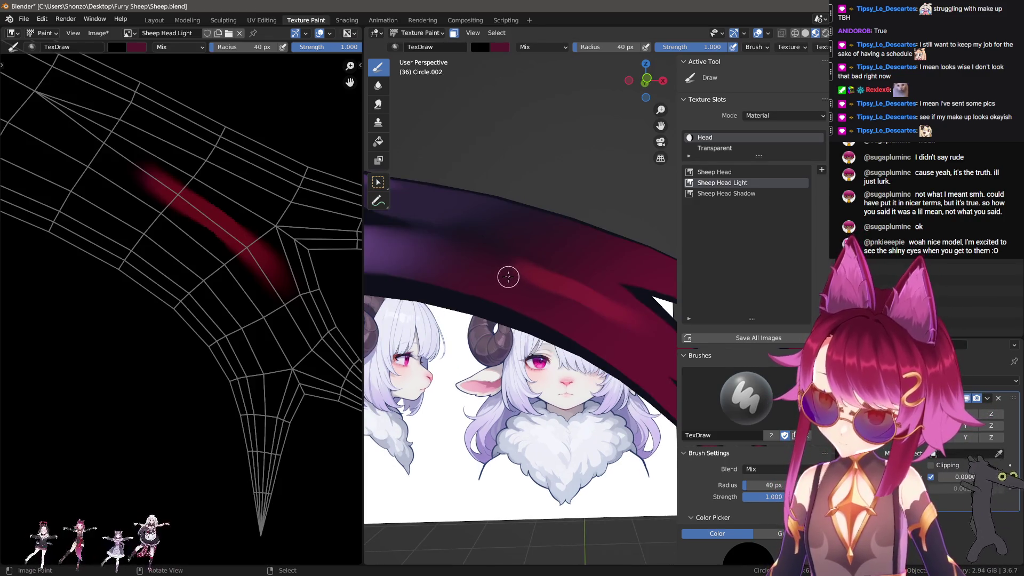
click(512, 280)
drag(613, 337, 513, 283)
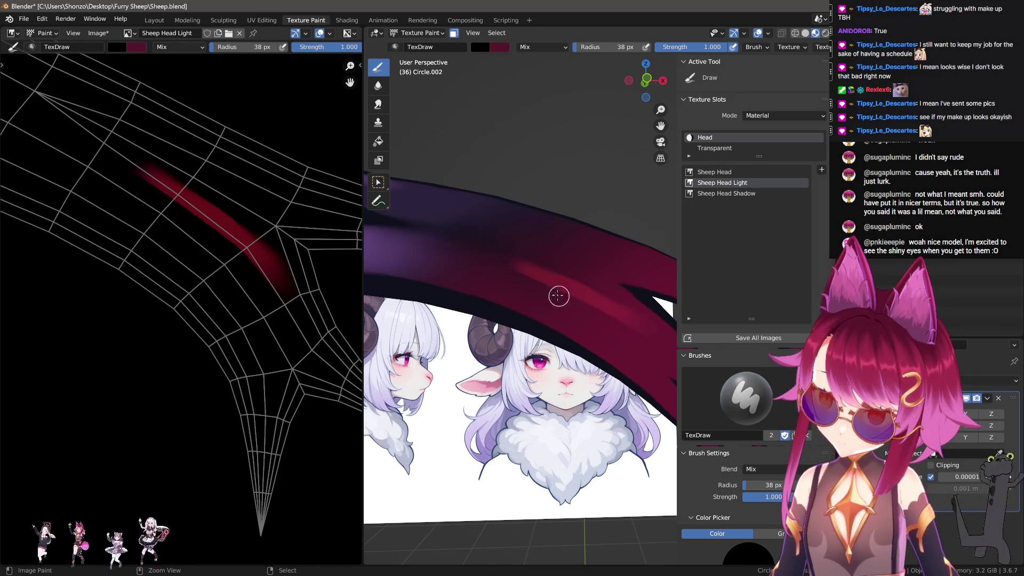
drag(553, 264, 645, 293)
drag(585, 277, 658, 308)
mouse_move(584, 271)
mouse_down()
mouse_move(514, 255)
mouse_move(635, 299)
mouse_up()
Set the TexDraw brush falloff to the Sharper preset.
mouse_move(635, 298)
middle_down()
mouse_move(612, 368)
mouse_move(614, 359)
middle_up()
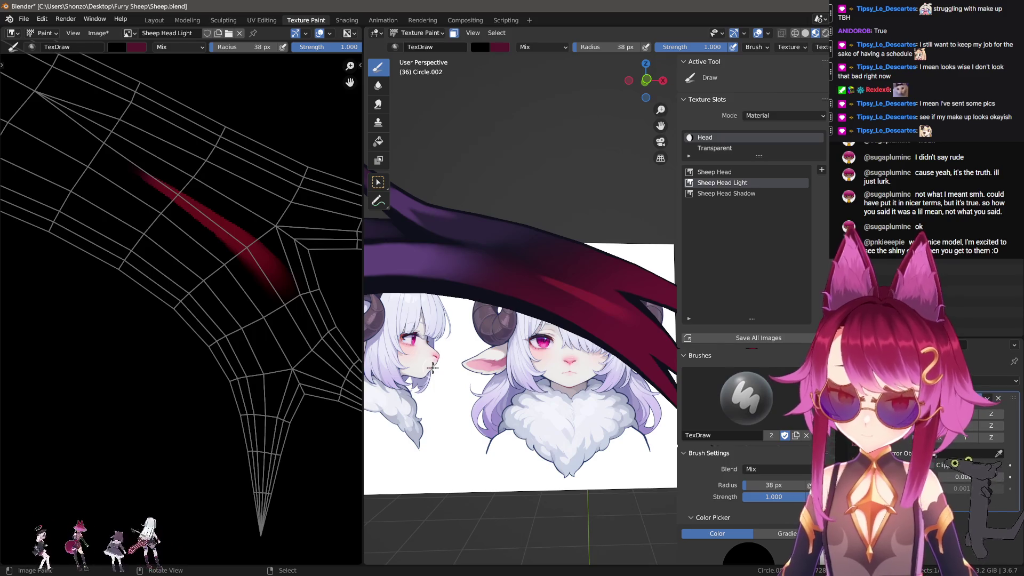
key(alt+f)
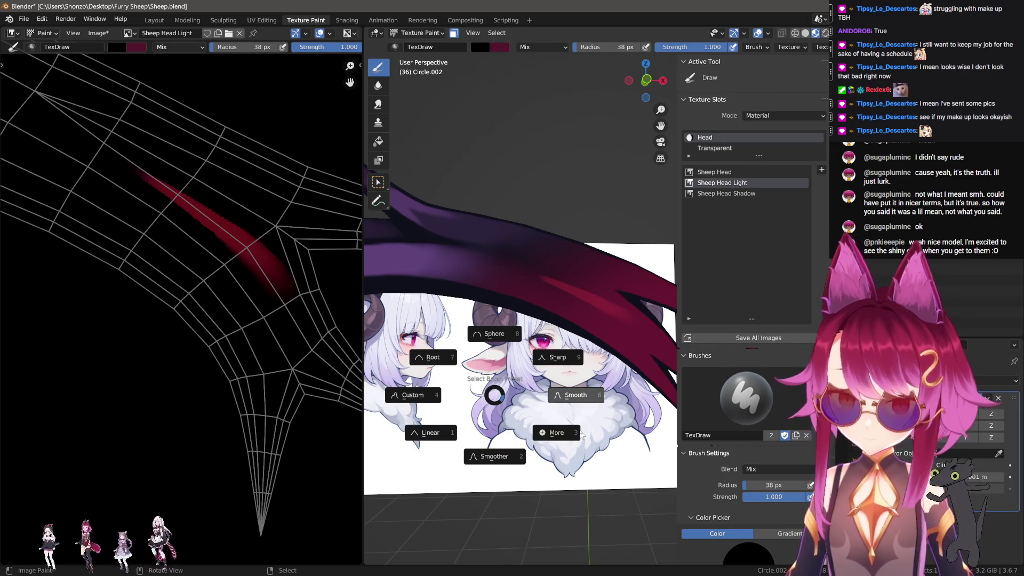
click(581, 435)
click(496, 429)
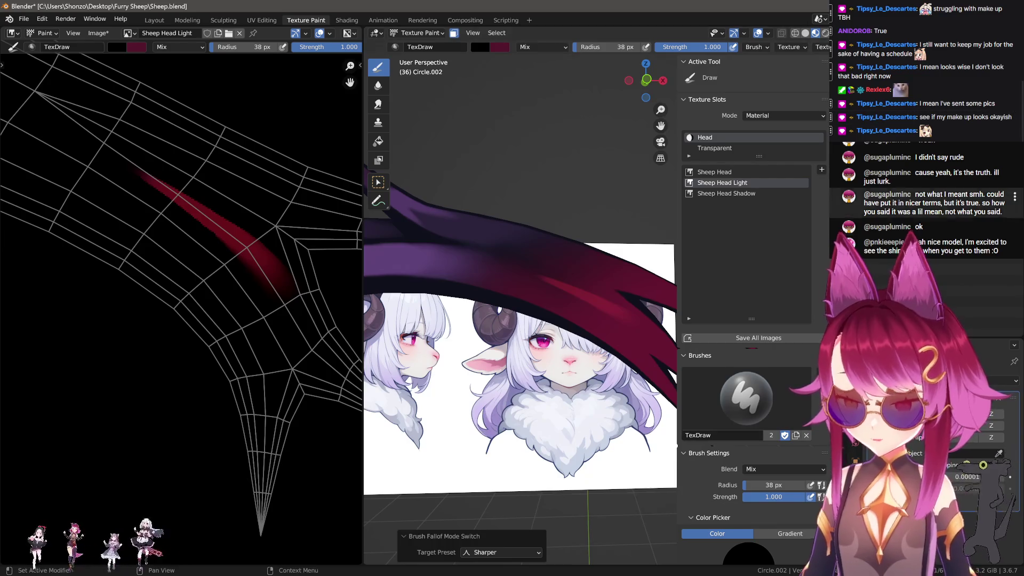
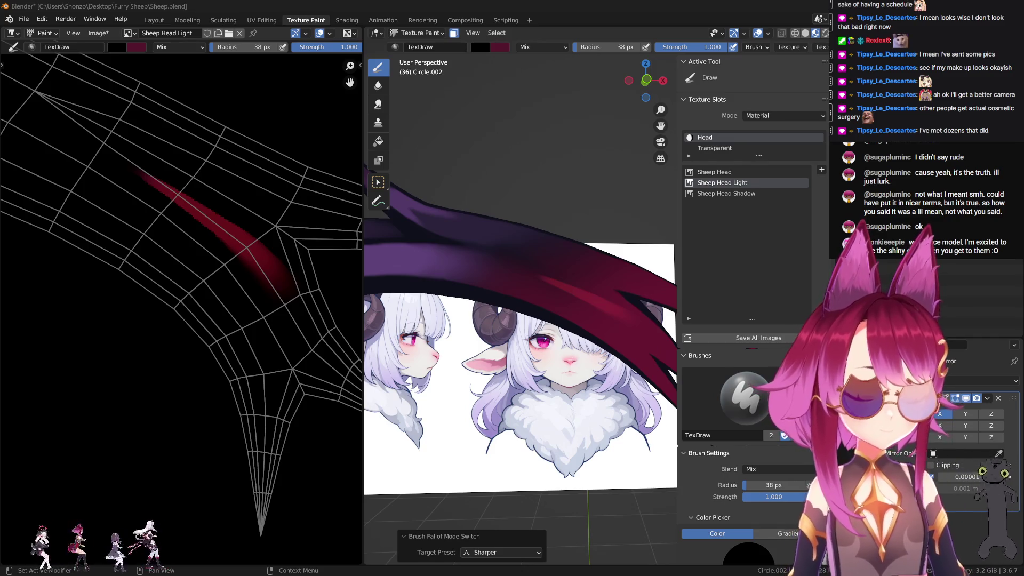
Sample purple from the Sheep Head texture as the paint colour for Sheep Head Light.
middle_drag(581, 325, 544, 321)
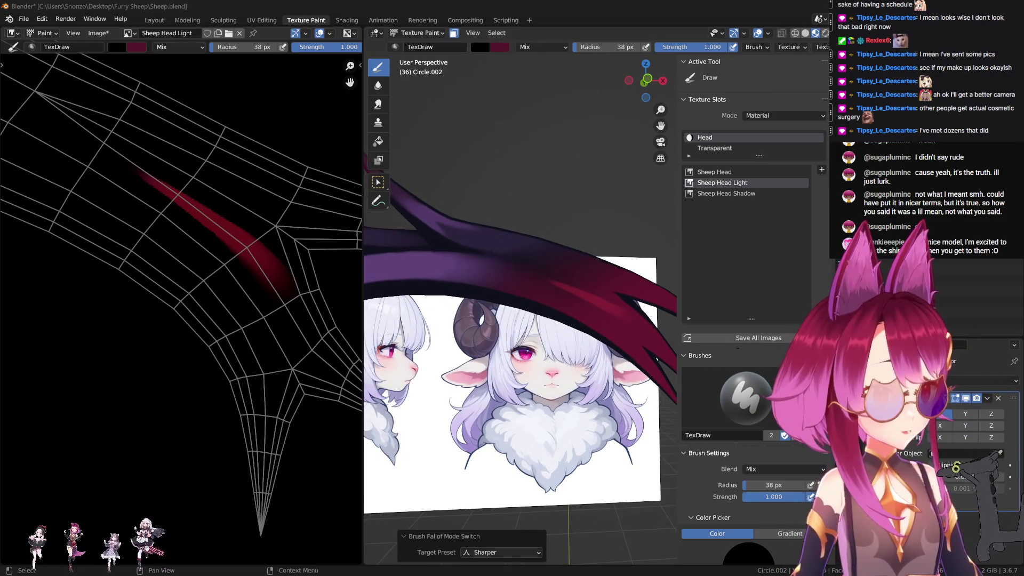
scroll(274, 357, down, 1)
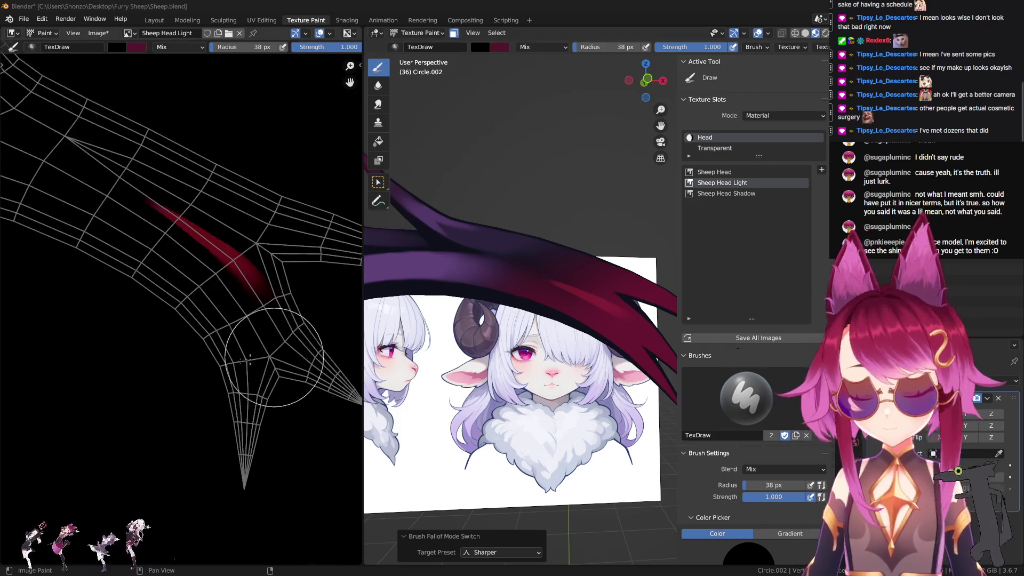
scroll(274, 357, up, 3)
key(n)
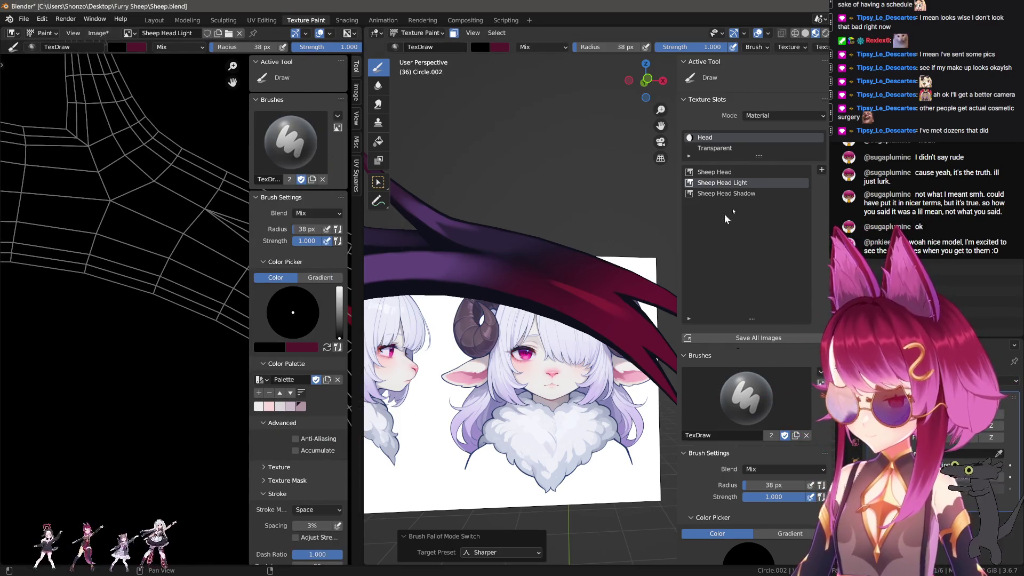
click(751, 172)
key(s)
click(753, 184)
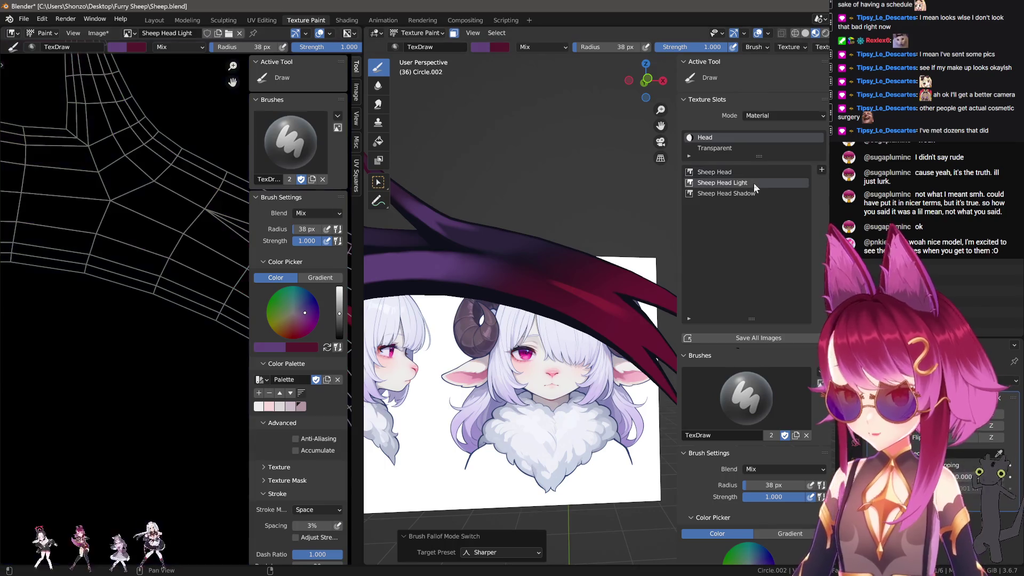
key(n)
Shrink the brush radius to 5 px, undoing a thin purple test stroke.
scroll(195, 282, up, 2)
scroll(196, 282, up, 1)
key(f)
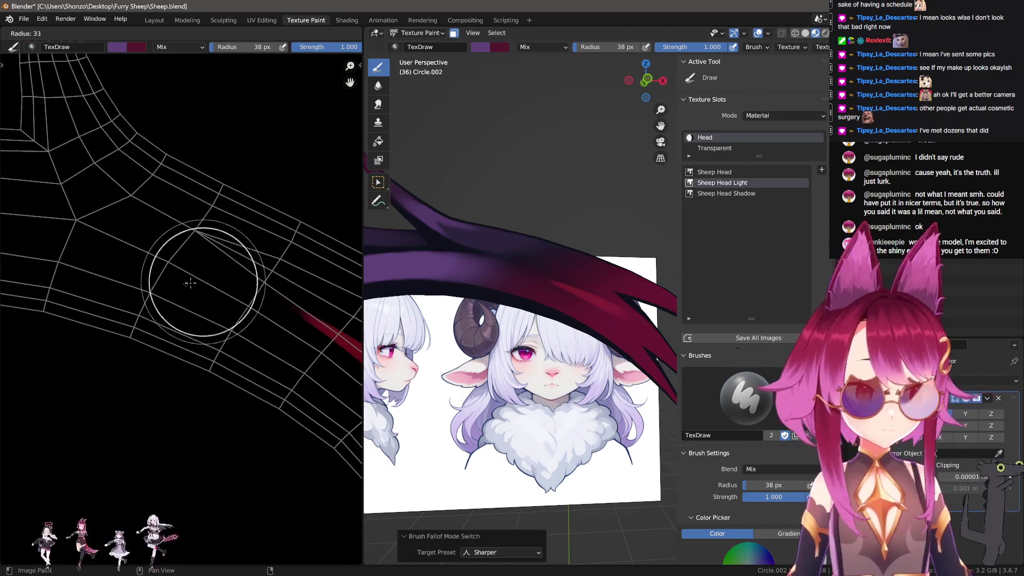
click(207, 300)
drag(309, 344, 247, 303)
key(ctrl+z)
key(shift+f)
click(336, 246)
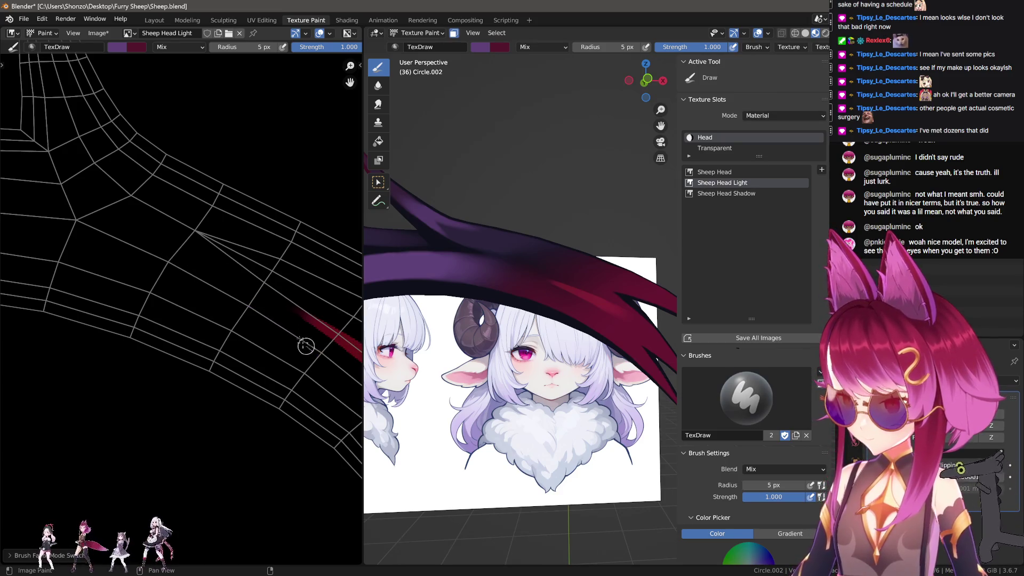
Paint a diagonal purple highlight along the horn band, undoing a stray stroke.
drag(309, 350, 176, 262)
mouse_move(259, 309)
middle_down()
mouse_move(312, 318)
mouse_move(275, 314)
mouse_move(232, 277)
middle_up()
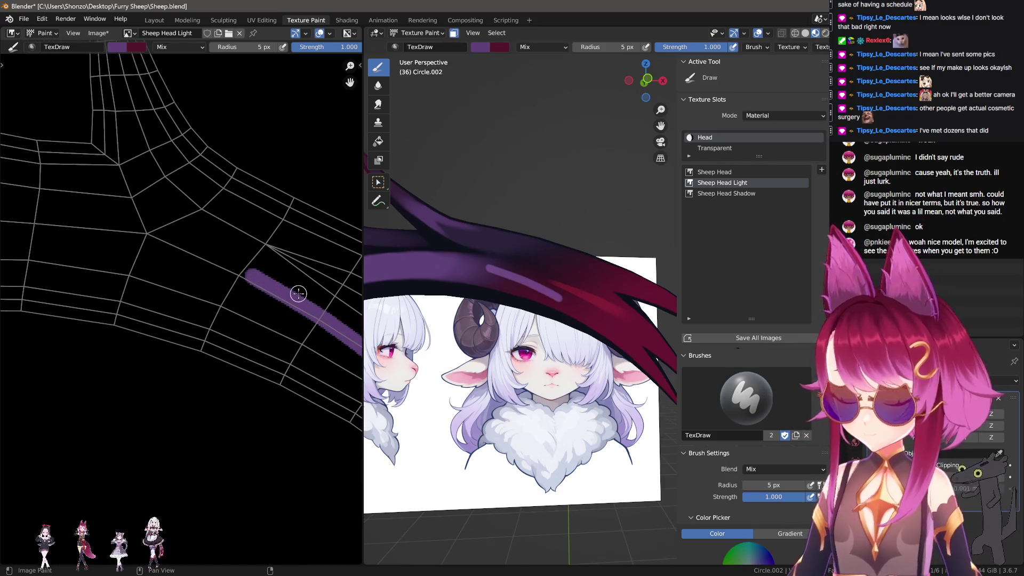
drag(137, 219, 288, 277)
middle_drag(277, 270, 263, 264)
key(ctrl+z)
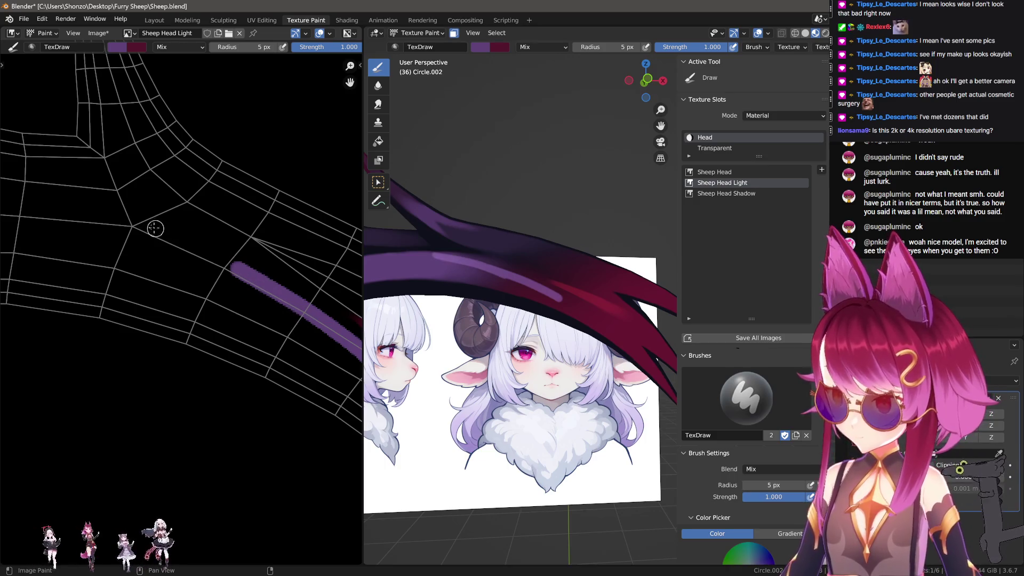
Paint a longer second purple highlight stroke beside the first at 5 px radius.
middle_drag(298, 305, 233, 327)
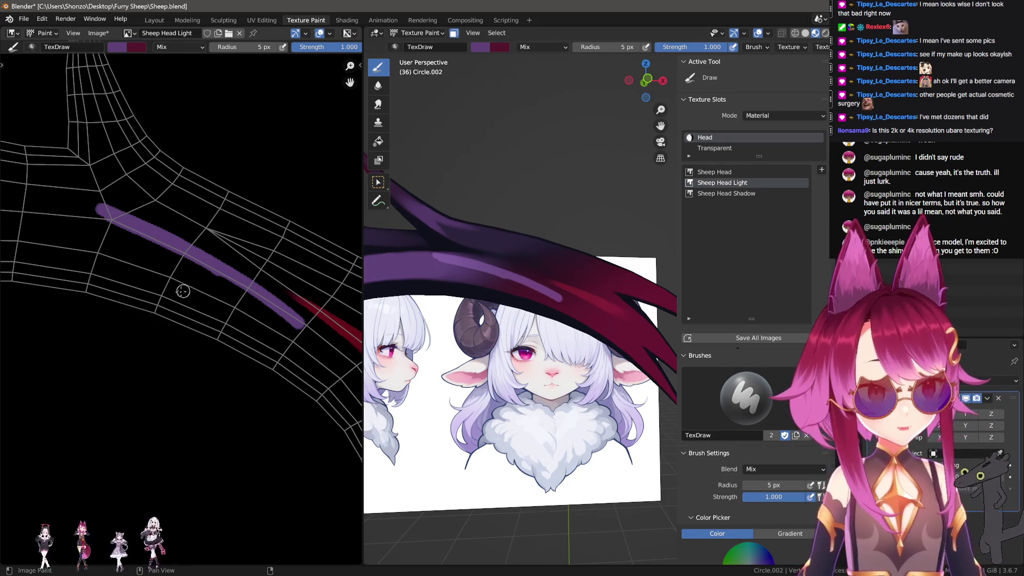
middle_drag(170, 290, 186, 298)
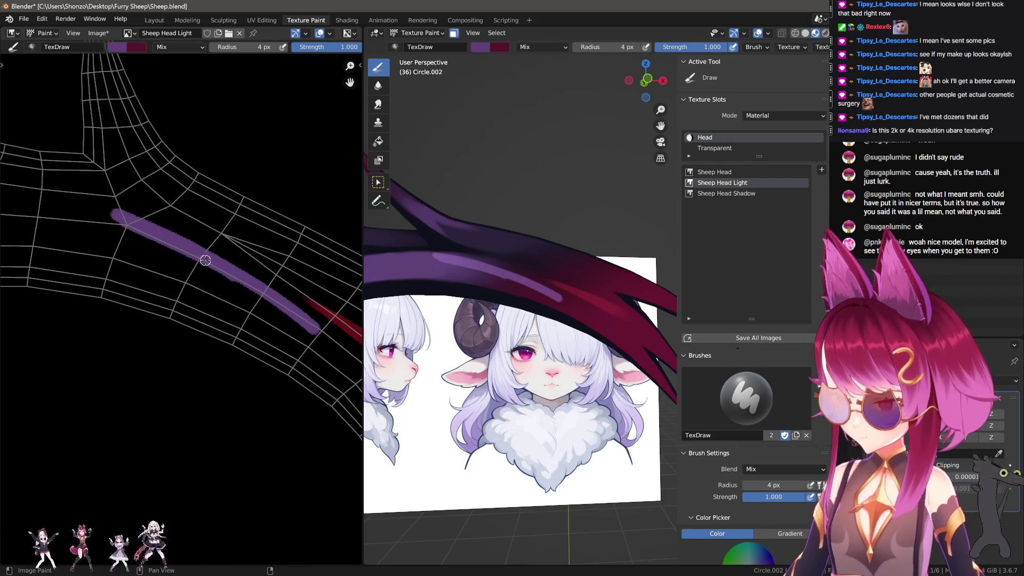
middle_drag(171, 289, 194, 282)
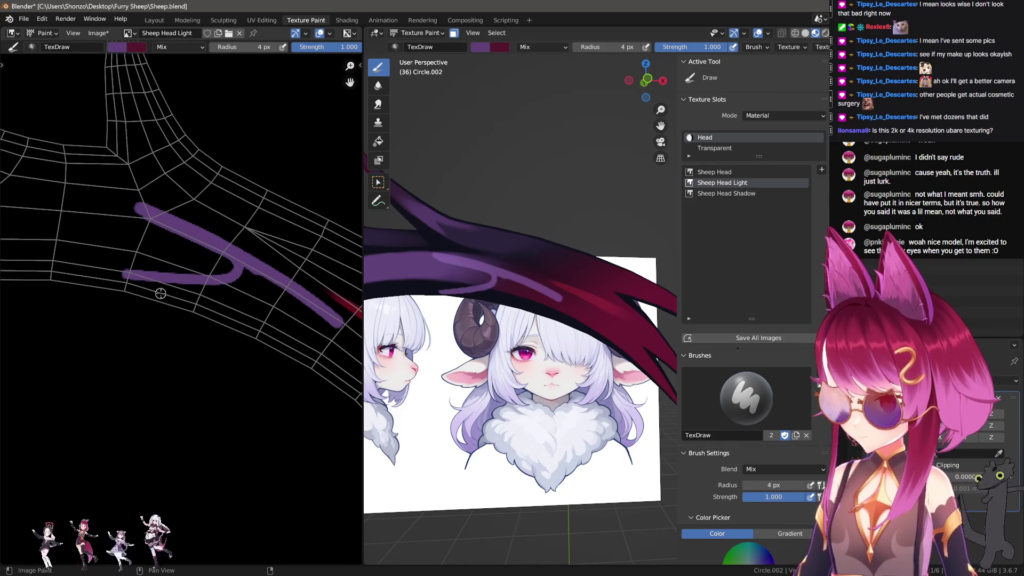
key(ctrl+z)
drag(104, 255, 176, 272)
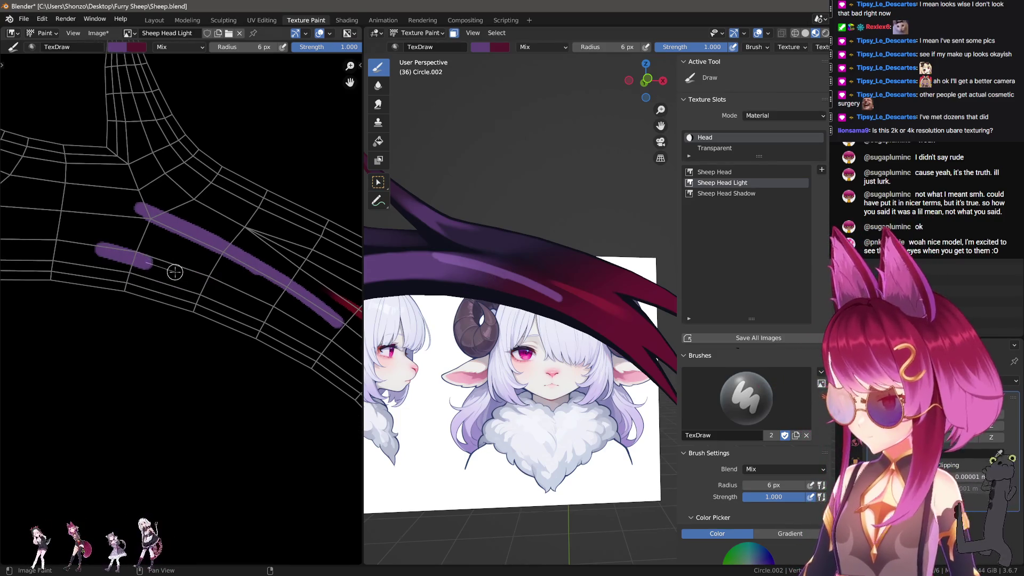
key(ctrl+z)
drag(107, 239, 232, 275)
key(ctrl+z)
key(bracketleft)
key(ctrl+z)
drag(114, 240, 235, 282)
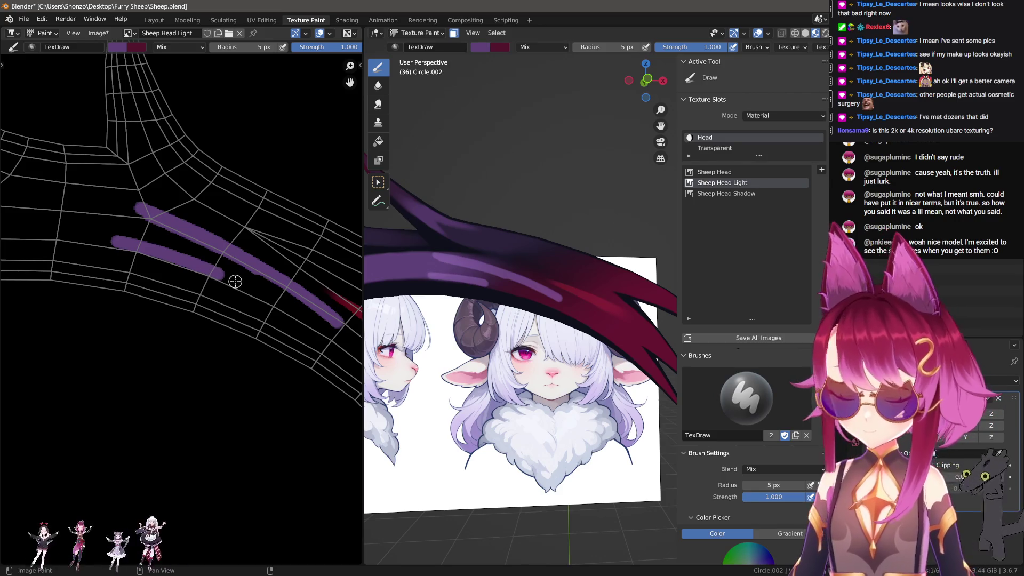
middle_drag(157, 272, 253, 277)
Extend the lower purple stroke far left and join it to the upper stroke.
middle_drag(597, 291, 620, 305)
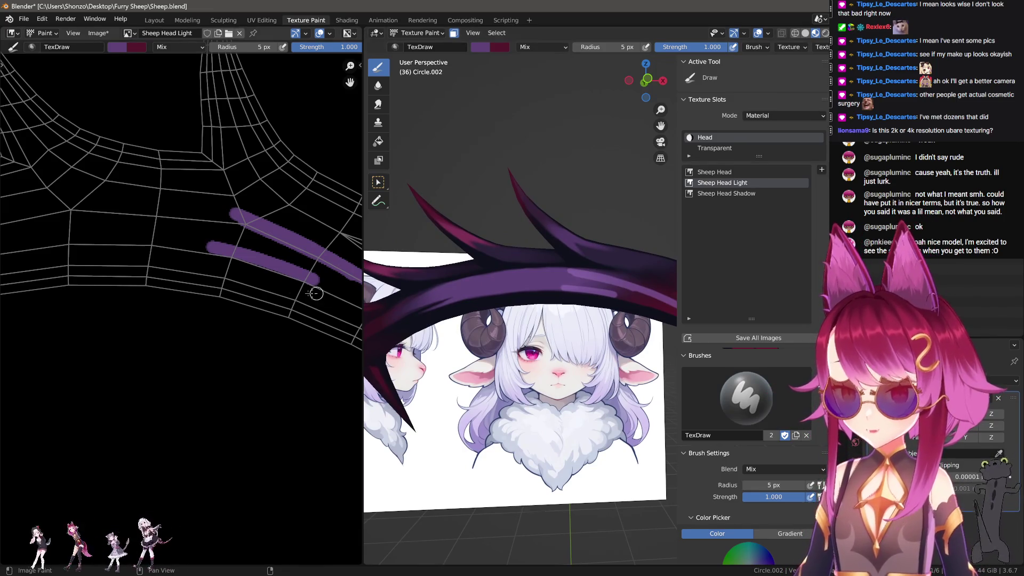
scroll(247, 261, up, 1)
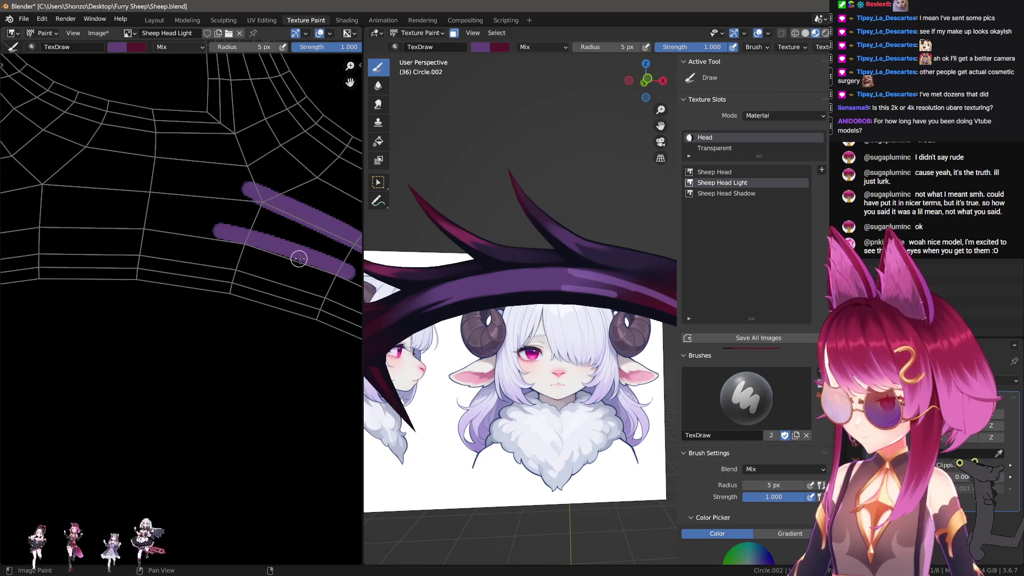
drag(147, 227, 215, 230)
middle_drag(183, 245, 199, 248)
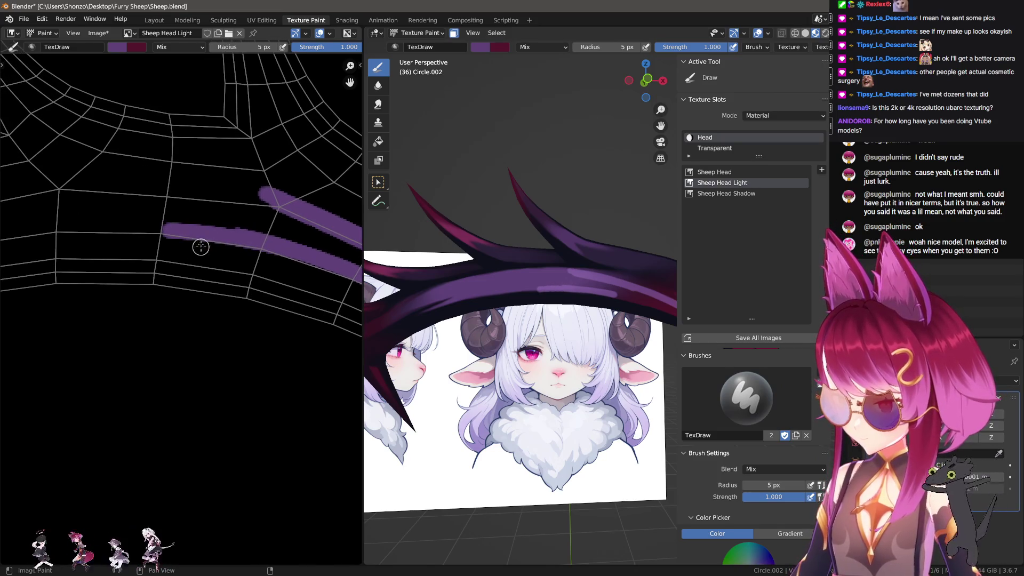
key(ctrl+z)
mouse_move(280, 244)
middle_down()
mouse_move(274, 293)
mouse_move(183, 255)
middle_up()
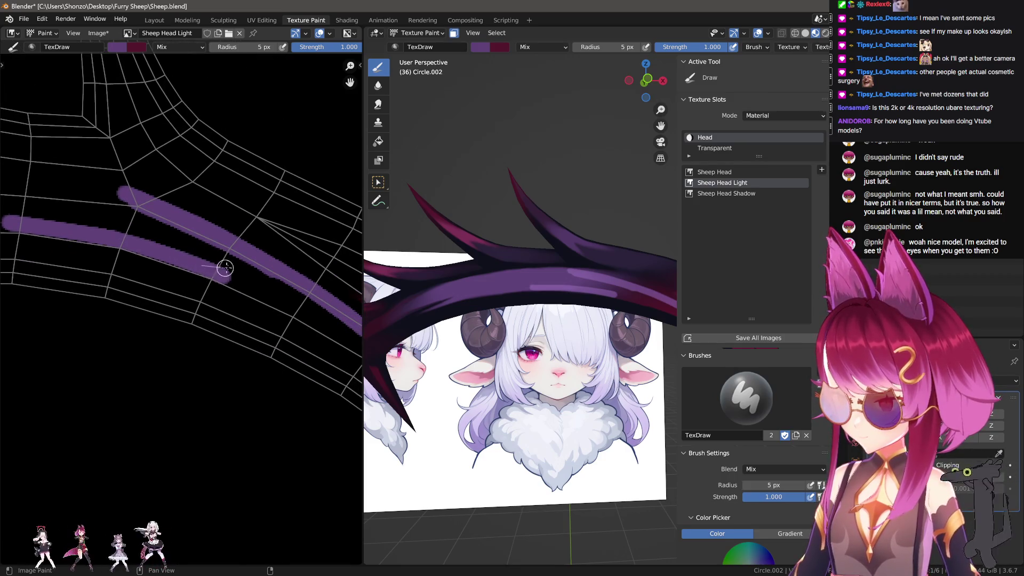
drag(231, 242, 229, 261)
middle_drag(229, 262, 181, 250)
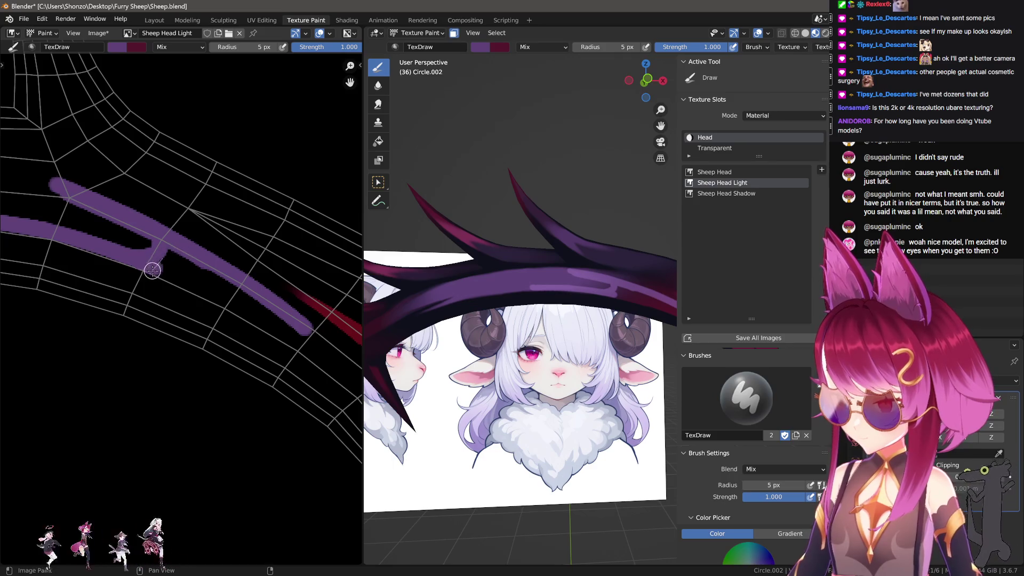
mouse_move(226, 291)
middle_down()
mouse_move(173, 275)
mouse_move(155, 253)
middle_up()
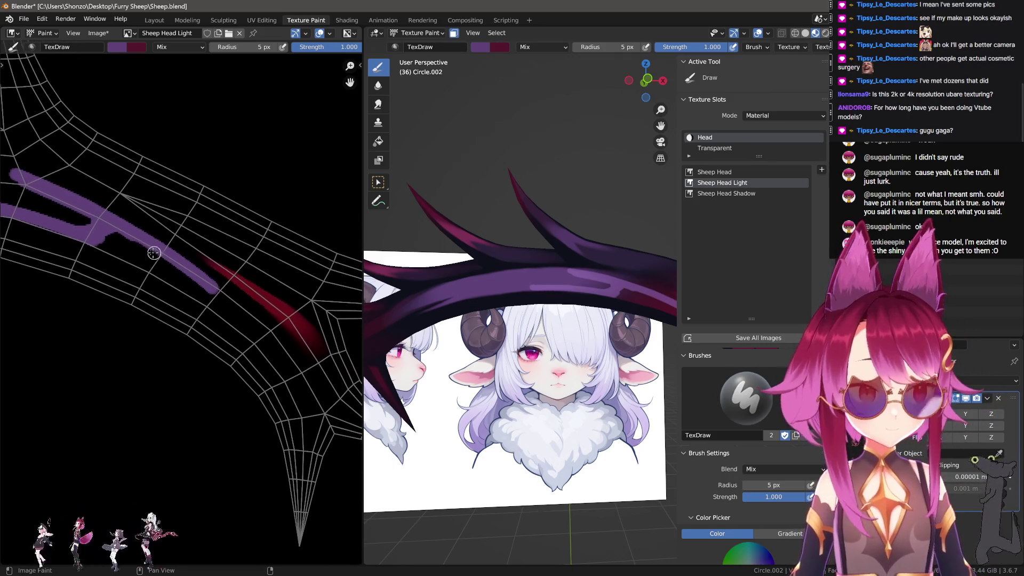
key(ctrl+z)
key(ctrl+z)
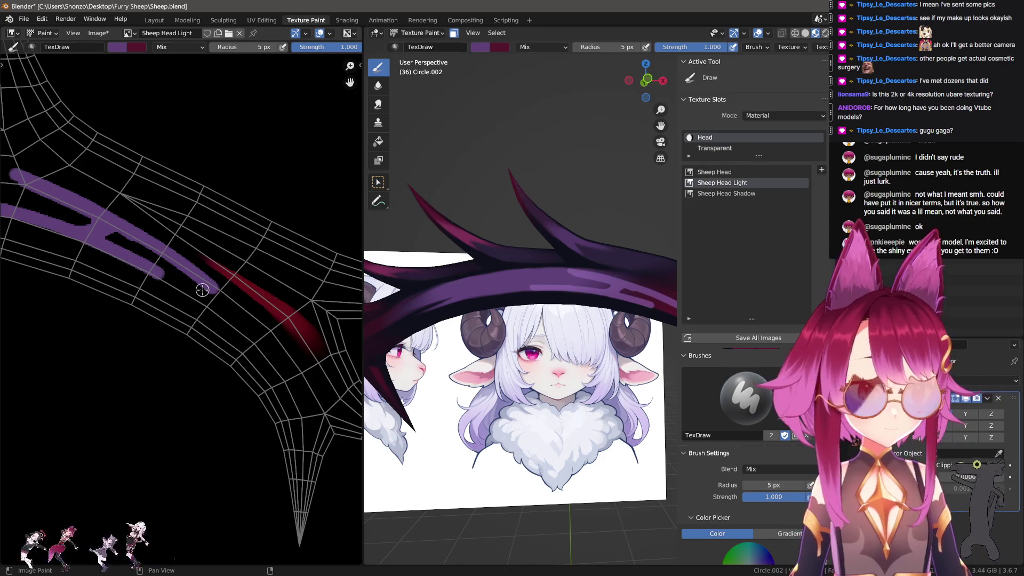
Fill the black notch between the two purple strokes with purple.
scroll(151, 290, up, 4)
scroll(130, 264, up, 2)
key(e)
drag(171, 225, 122, 241)
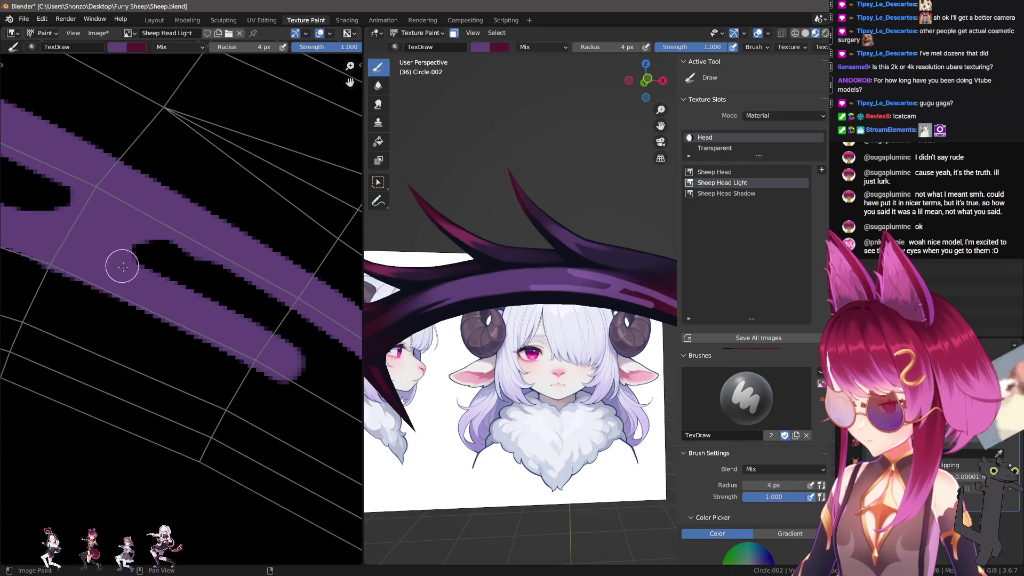
Switch to black at 3 px and paint over the lower purple stroke to thin it.
key(s)
key(bracketleft)
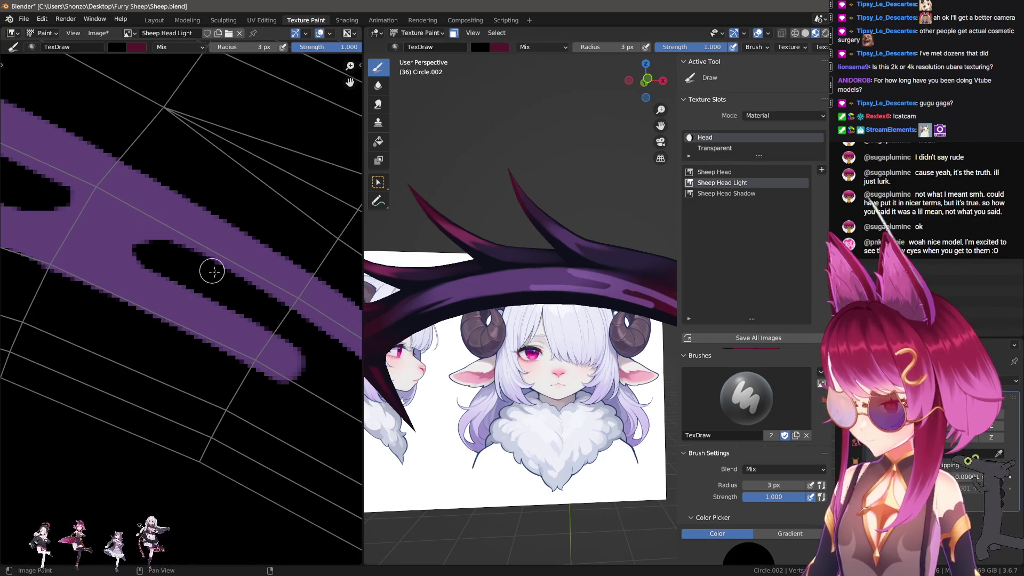
mouse_move(164, 265)
mouse_down()
mouse_move(284, 350)
mouse_move(326, 411)
mouse_up()
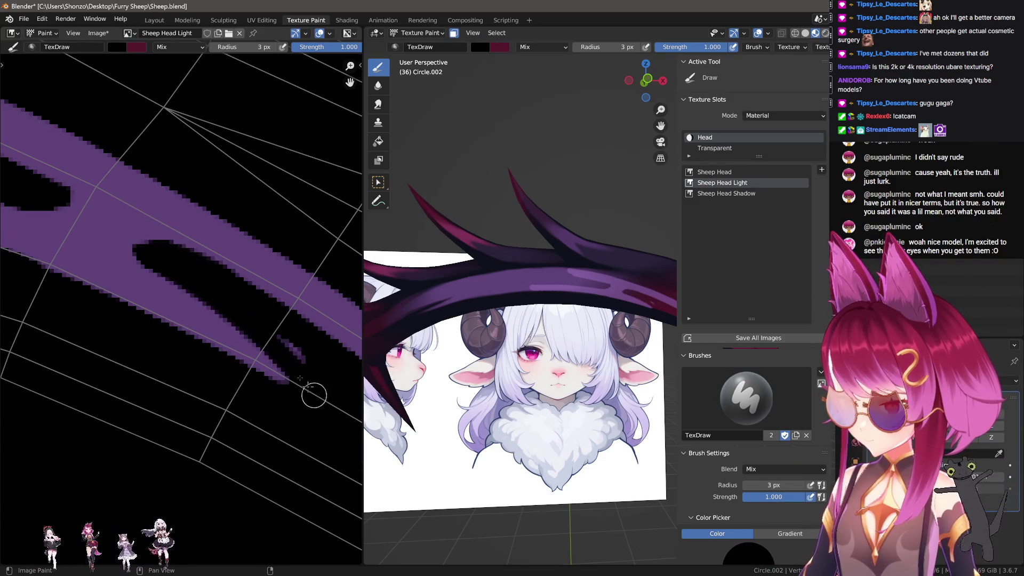
middle_drag(327, 411, 318, 383)
key(ctrl+z)
mouse_move(136, 226)
mouse_down()
mouse_move(252, 313)
mouse_move(336, 411)
mouse_move(267, 368)
mouse_move(161, 228)
mouse_up()
scroll(178, 279, down, 5)
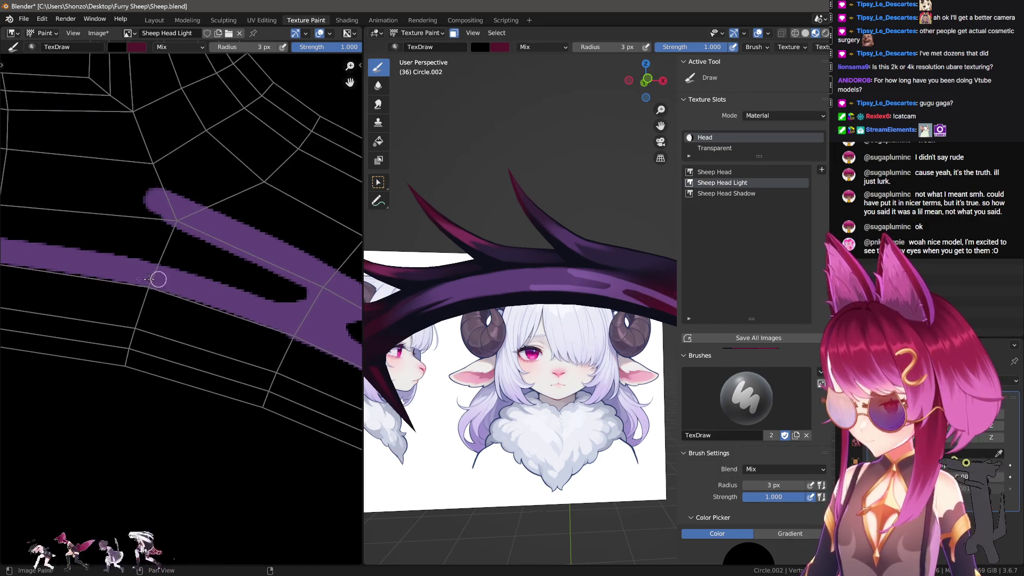
At an 8 px brush, trim and thin the left purple stroke with black.
key(f)
click(130, 268)
middle_drag(134, 257, 163, 255)
drag(104, 246, 289, 272)
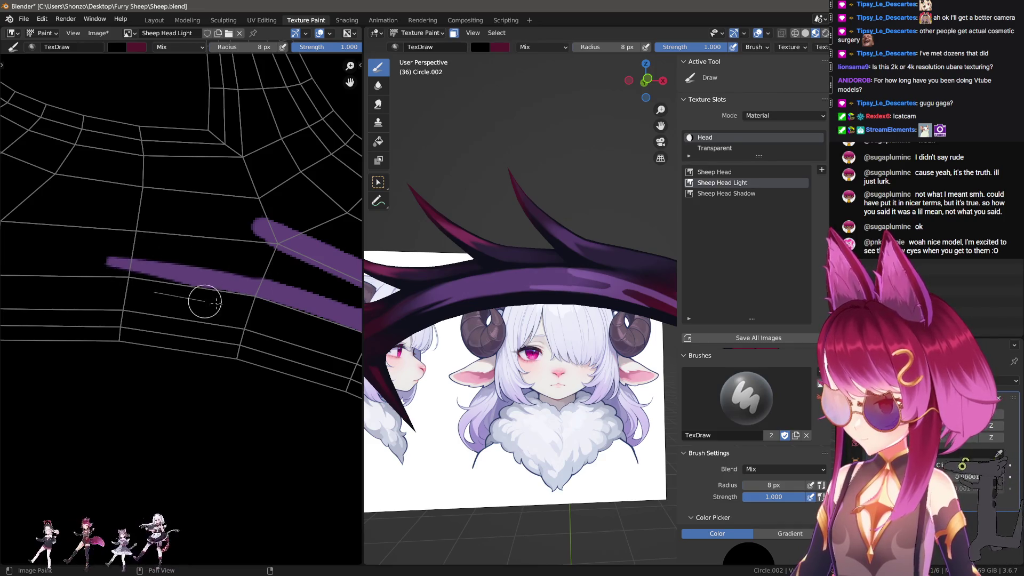
mouse_move(200, 299)
mouse_down()
mouse_move(292, 318)
mouse_move(331, 341)
mouse_up()
scroll(247, 315, up, 3)
Reset the brush to 3 px, undo the last stroke, and zoom in on the upper strokes.
key(f)
click(183, 228)
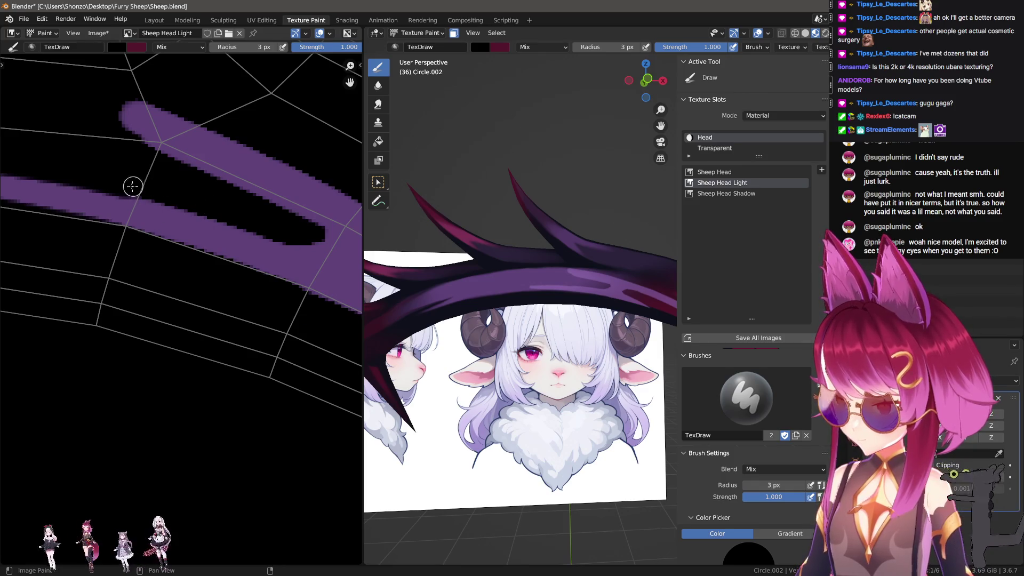
scroll(208, 261, down, 3)
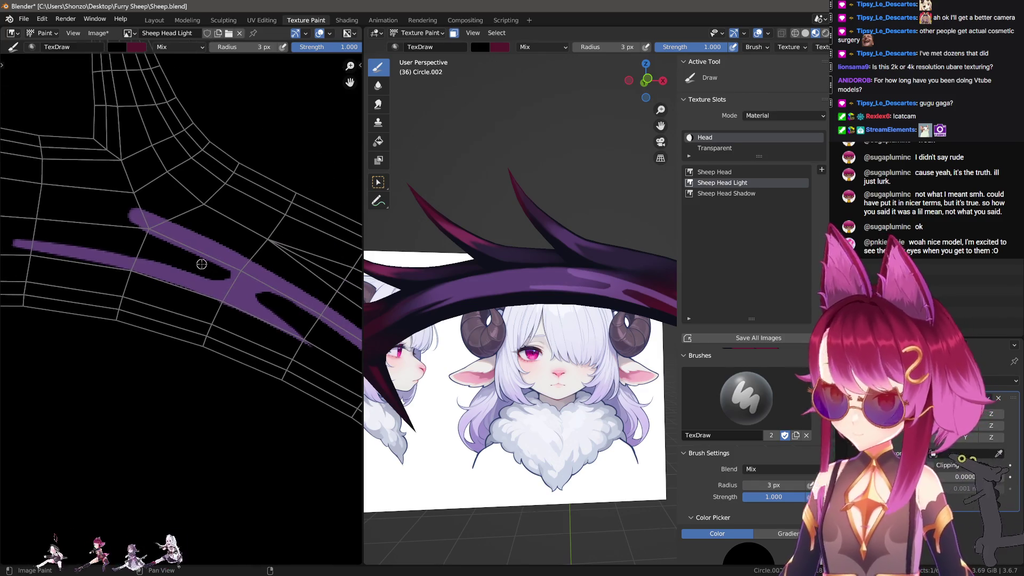
middle_drag(202, 264, 225, 281)
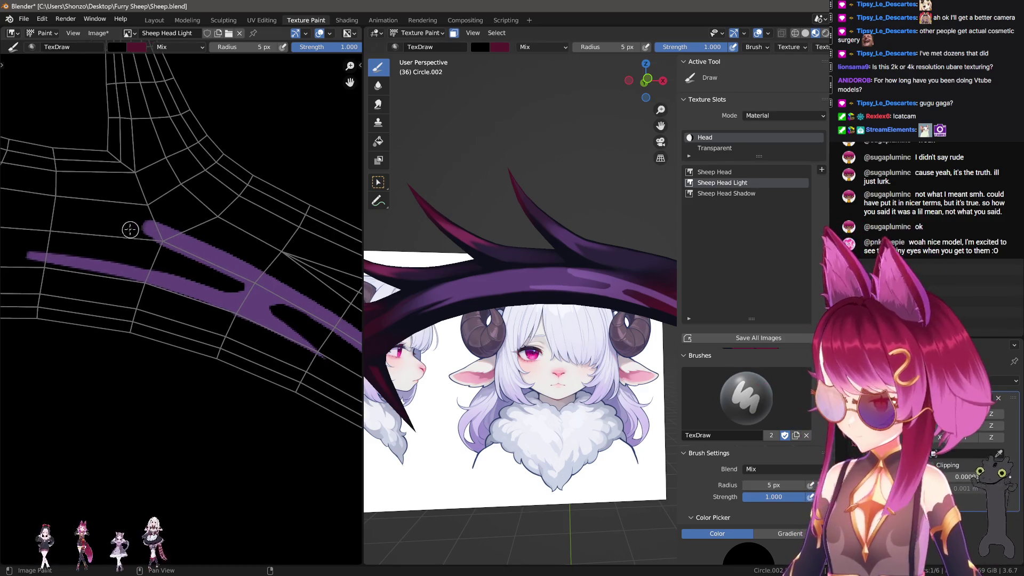
middle_drag(178, 269, 186, 292)
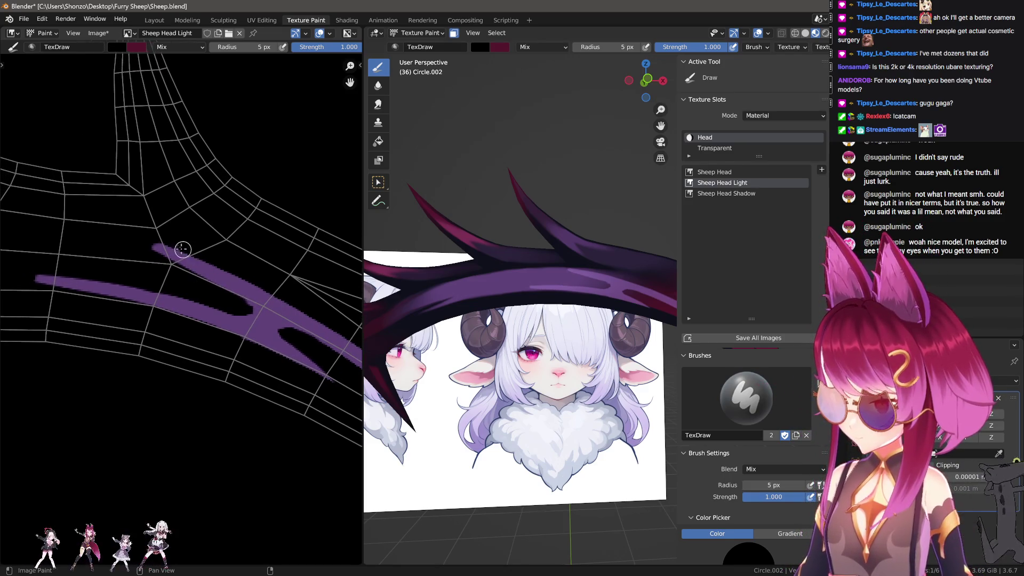
key(ctrl+z)
middle_drag(139, 252, 101, 241)
scroll(98, 240, up, 1)
mouse_move(258, 290)
middle_down()
mouse_move(201, 235)
mouse_move(213, 240)
middle_up()
scroll(188, 293, up, 1)
scroll(152, 317, down, 3)
scroll(91, 217, up, 4)
Resample the purple and smear the purple stroke's end along its path.
key(s)
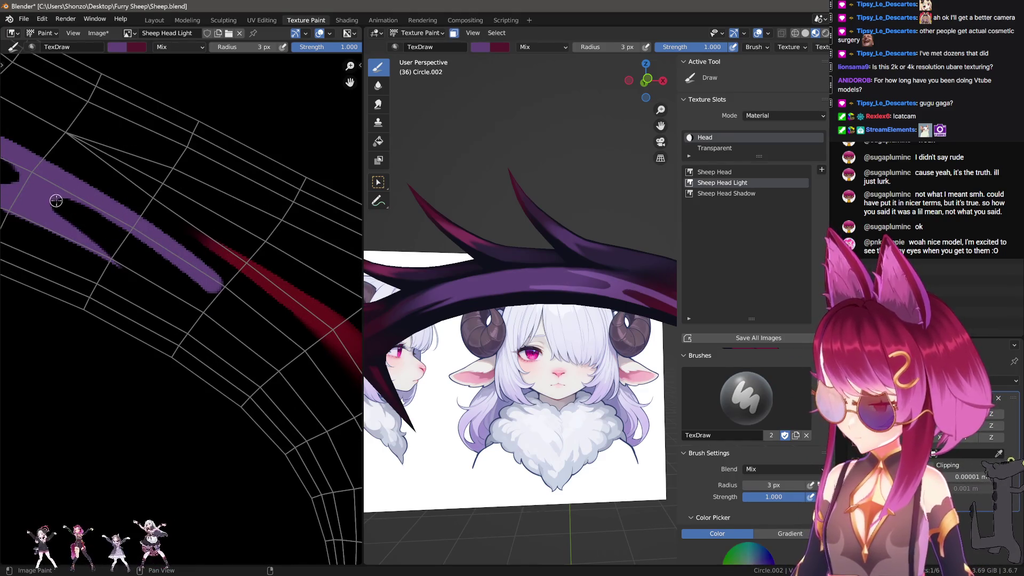
key(s)
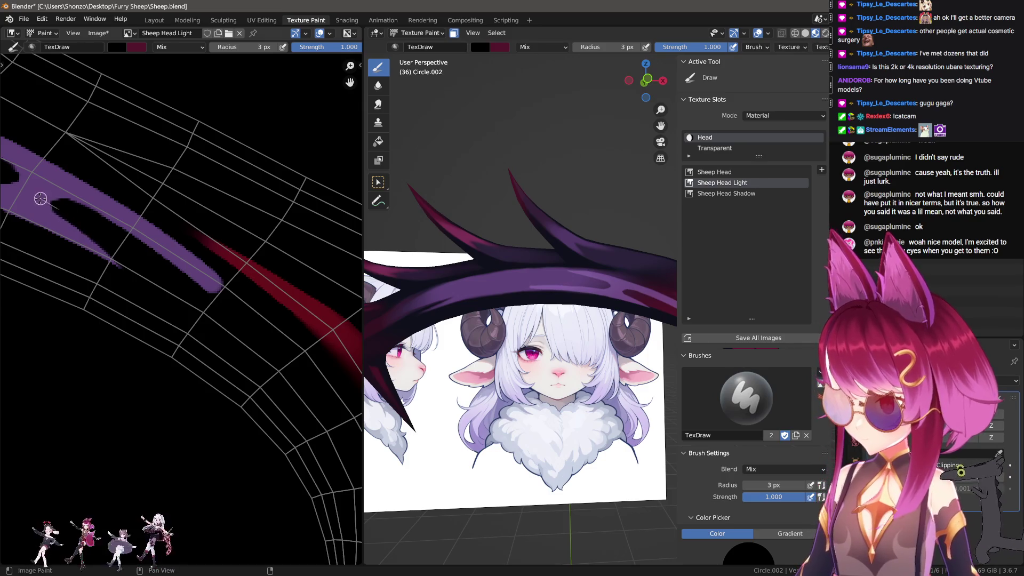
key(s)
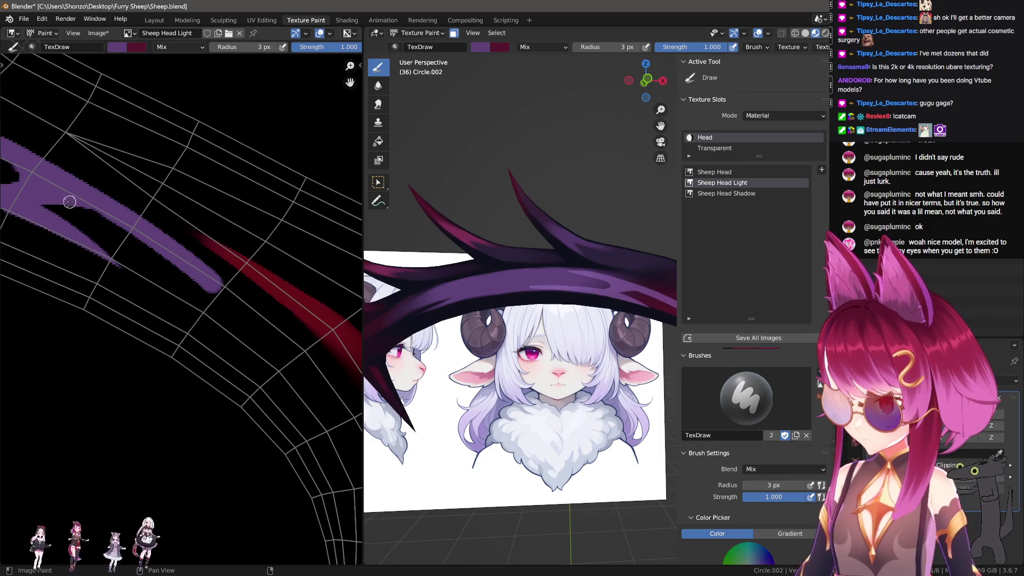
mouse_move(226, 292)
middle_down()
mouse_move(140, 209)
mouse_move(118, 235)
middle_up()
middle_drag(443, 298, 428, 292)
key(3)
mouse_move(75, 274)
mouse_down()
mouse_move(98, 254)
mouse_move(122, 264)
mouse_up()
mouse_move(91, 194)
mouse_down()
mouse_move(103, 233)
mouse_move(260, 375)
mouse_up()
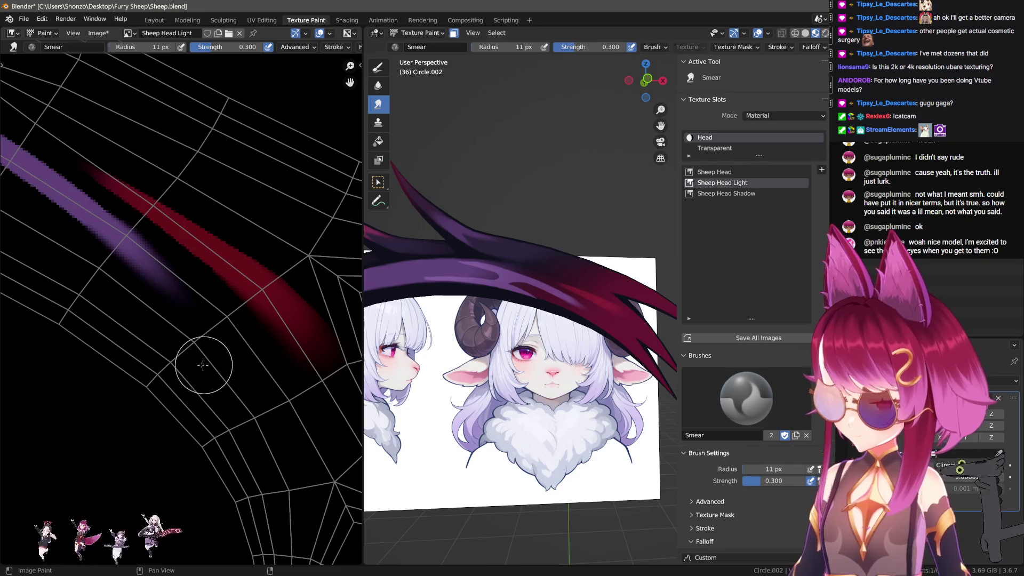
scroll(167, 351, up, 1)
Paint two thin dark lines along the purple stroke with the draw brush.
key(1)
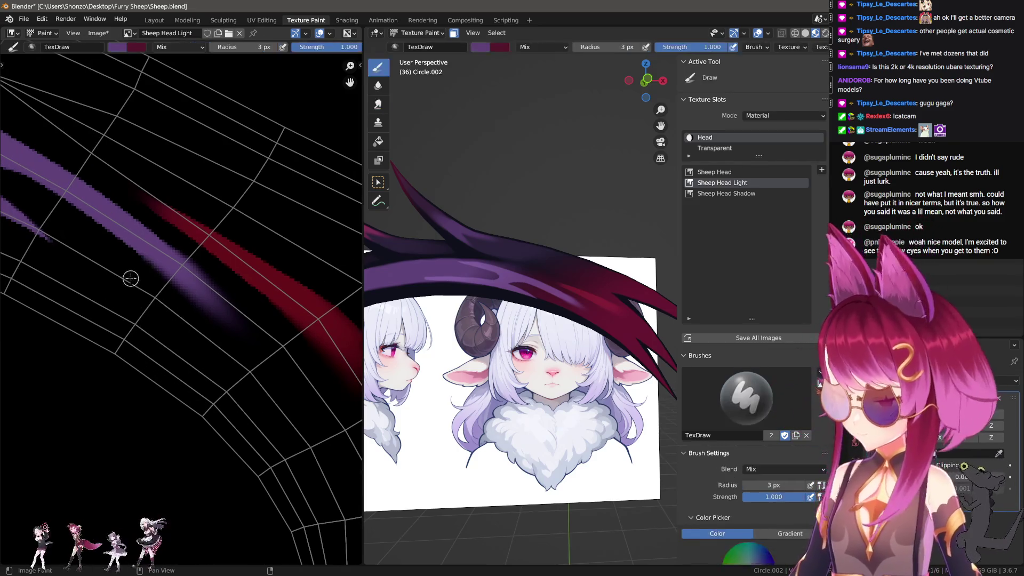
scroll(40, 209, up, 1)
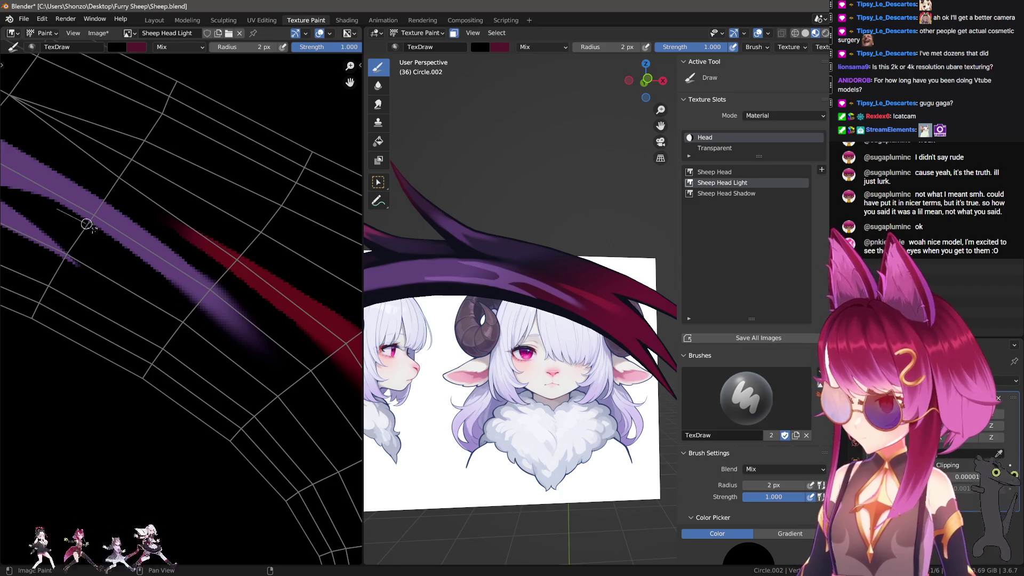
drag(188, 297, 289, 381)
drag(154, 265, 299, 382)
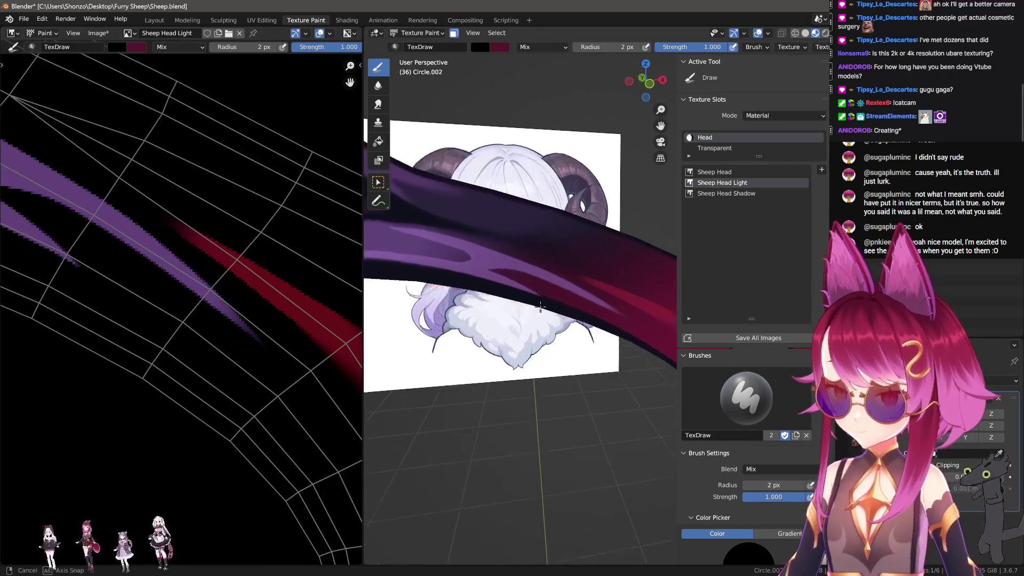
scroll(203, 261, down, 3)
Darken the top edge of the purple stroke on the horn band with black strokes.
scroll(203, 261, up, 3)
key(s)
key(bracketright)
key(bracketright)
middle_drag(480, 229, 555, 212)
key(s)
drag(494, 192, 631, 204)
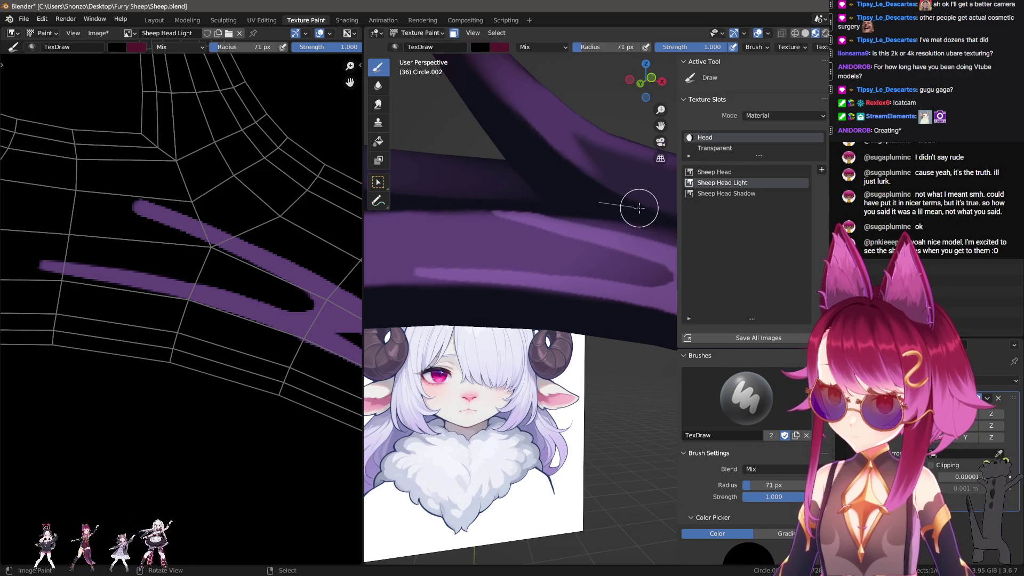
drag(480, 188, 645, 222)
middle_drag(524, 192, 533, 184)
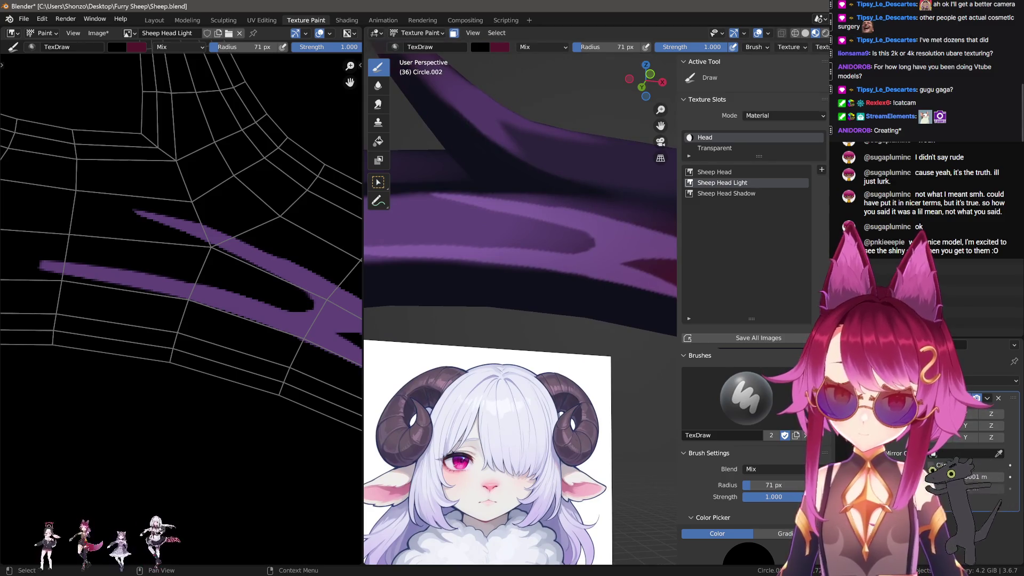
middle_drag(492, 279, 569, 227)
Sample the purple and draw a straight light highlight leftward along the band.
key(s)
key(f)
click(570, 227)
drag(570, 227, 397, 187)
middle_drag(482, 217, 558, 244)
key(ctrl+z)
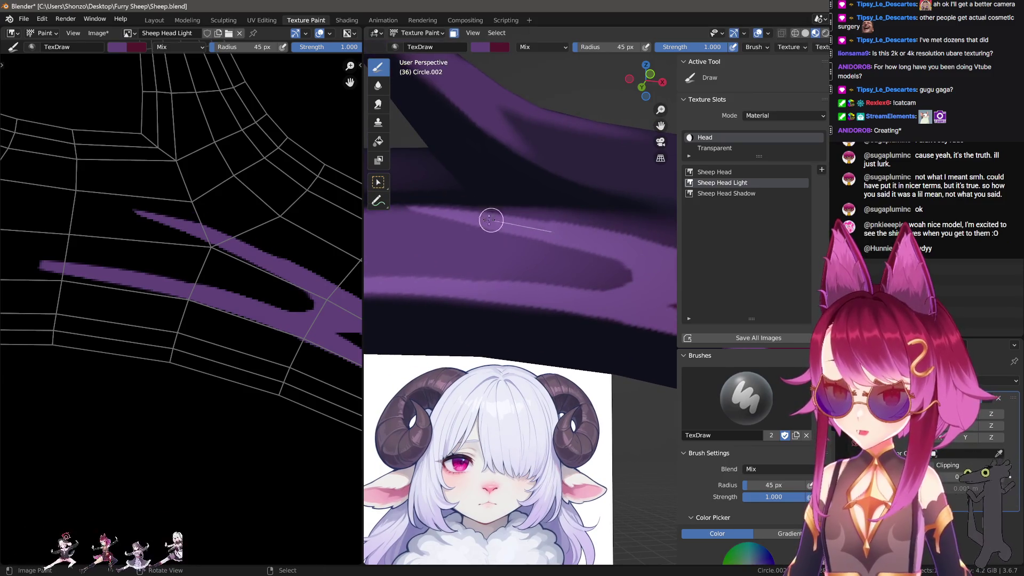
drag(495, 220, 416, 208)
middle_drag(416, 209, 527, 242)
drag(478, 223, 443, 224)
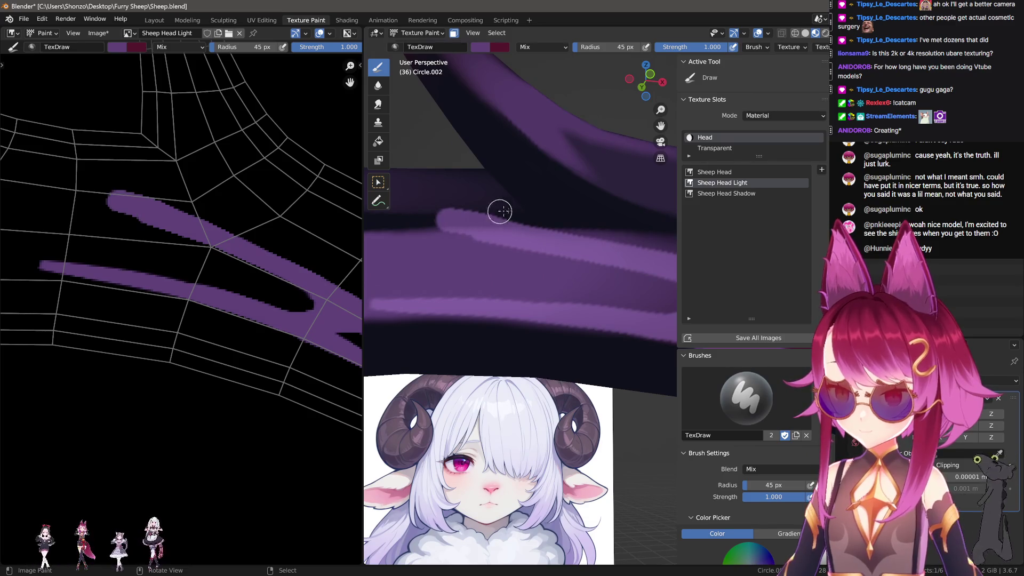
Undo a 74 px black line and draw a 49 px light-purple line on the band.
key(s)
key(f)
click(459, 202)
drag(598, 223, 648, 231)
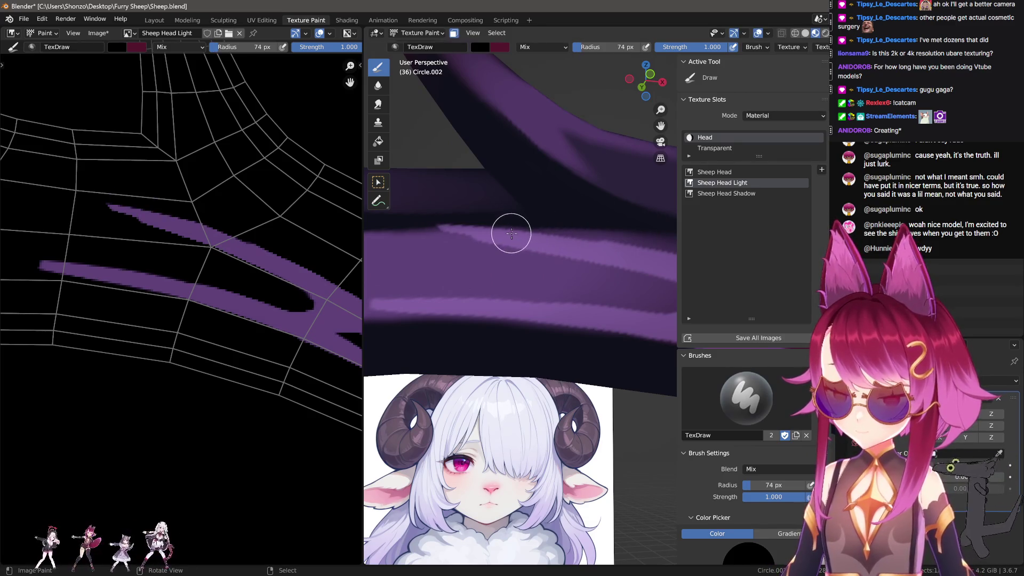
middle_drag(551, 270, 510, 258)
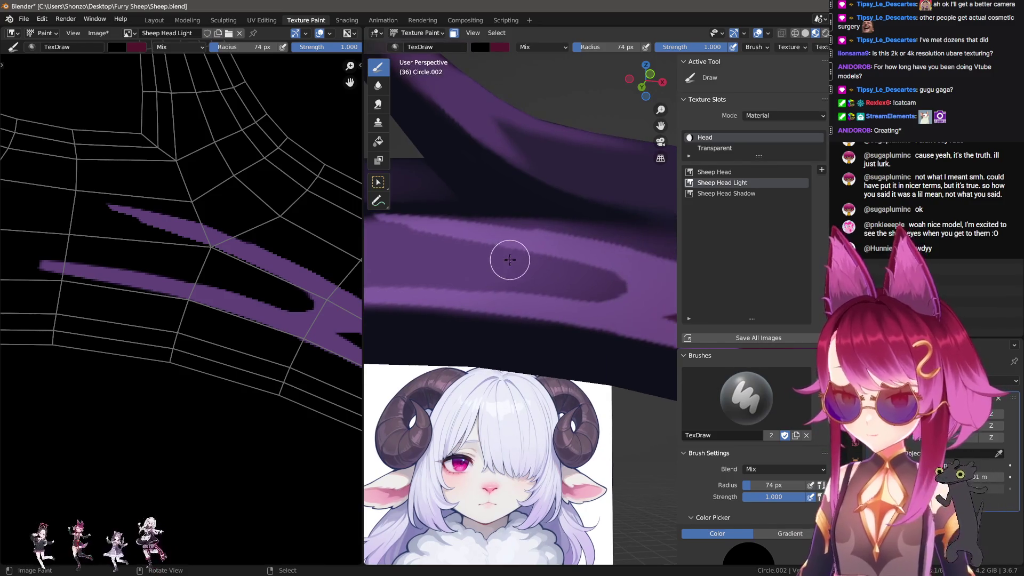
key(ctrl+z)
key(s)
key(f)
click(632, 263)
drag(567, 242, 453, 213)
middle_drag(453, 213, 439, 217)
Shape the light-purple ridge with black strokes at 81 px and 14 px.
key(s)
key(f)
click(420, 220)
mouse_move(419, 221)
mouse_down()
mouse_move(487, 267)
mouse_move(503, 240)
mouse_move(578, 283)
mouse_up()
mouse_move(578, 284)
middle_down()
mouse_move(503, 264)
mouse_move(589, 288)
middle_up()
key(f)
click(493, 213)
drag(516, 215, 644, 277)
middle_drag(645, 277, 552, 255)
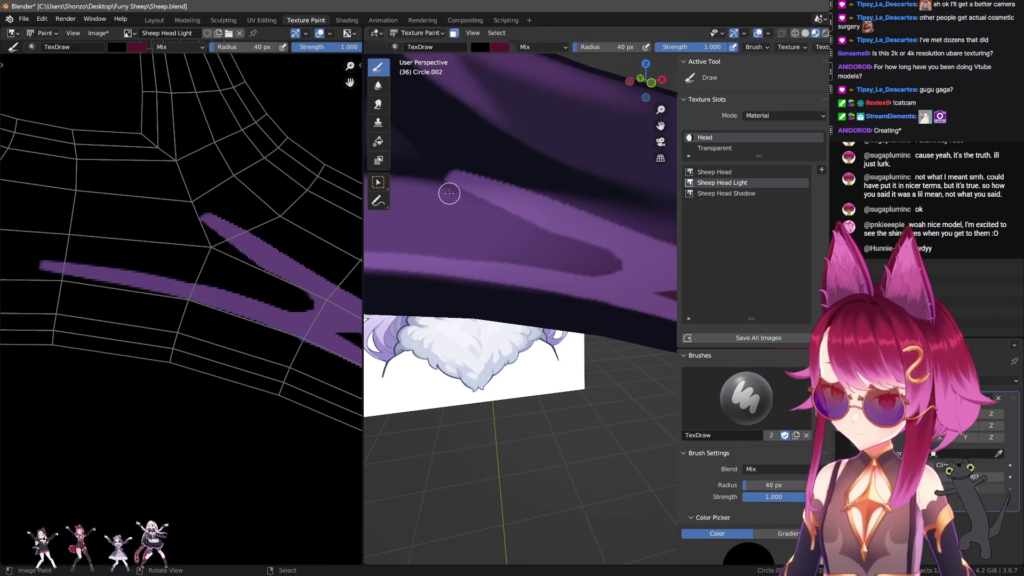
drag(469, 202, 620, 267)
middle_drag(622, 268, 590, 263)
Paint lighter purple strokes along the ridge at about 28 px, undoing failed attempts.
key(s)
mouse_move(606, 267)
mouse_down()
mouse_move(518, 196)
mouse_move(466, 171)
mouse_move(591, 249)
mouse_move(506, 187)
mouse_move(542, 208)
mouse_up()
key(bracketleft)
key(bracketleft)
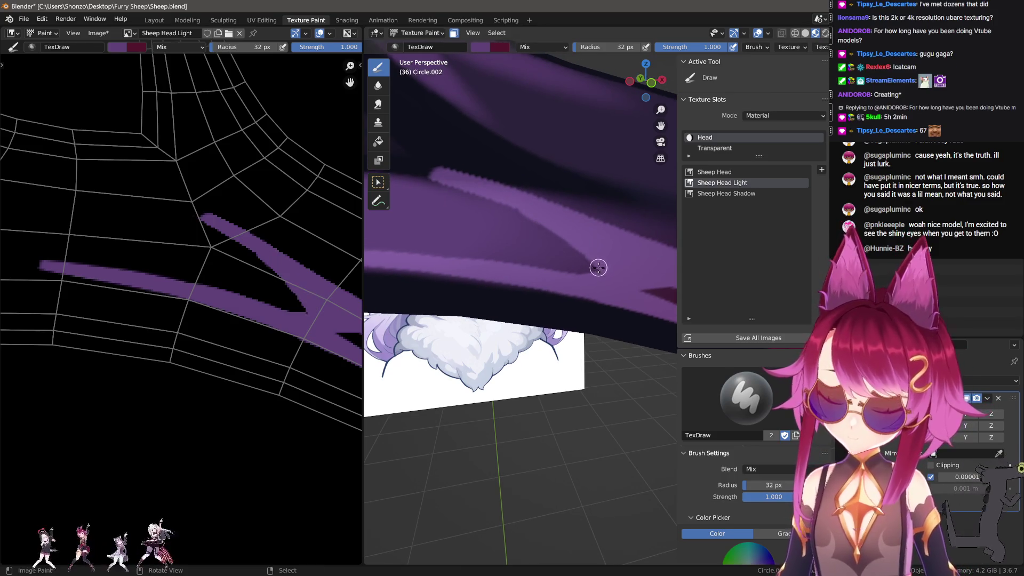
mouse_move(576, 246)
mouse_down()
mouse_move(476, 188)
mouse_move(566, 246)
mouse_up()
key(ctrl+z)
key(bracketleft)
key(ctrl+z)
drag(458, 185, 559, 228)
drag(619, 273, 612, 284)
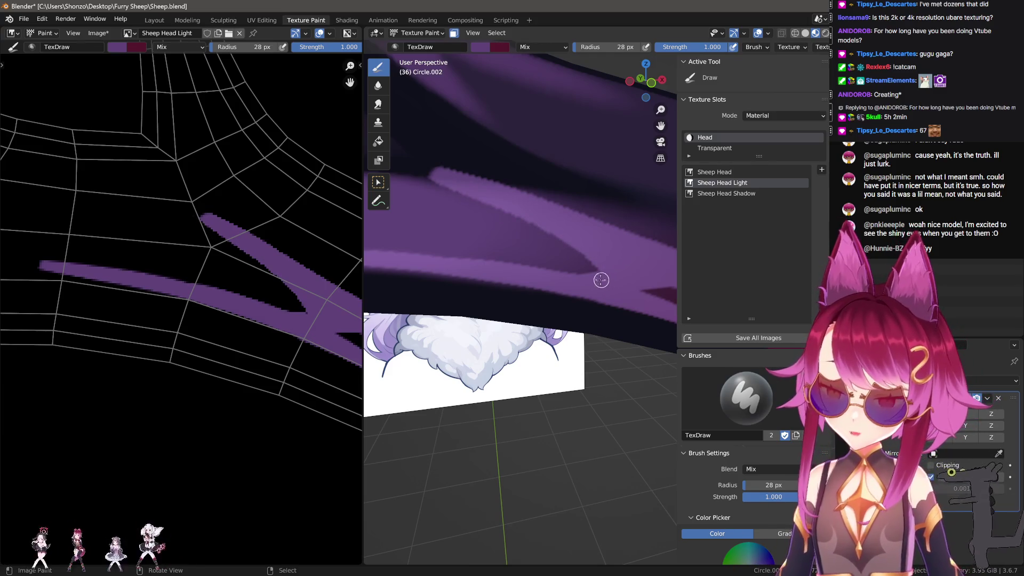
drag(506, 268, 496, 266)
middle_drag(489, 230, 536, 233)
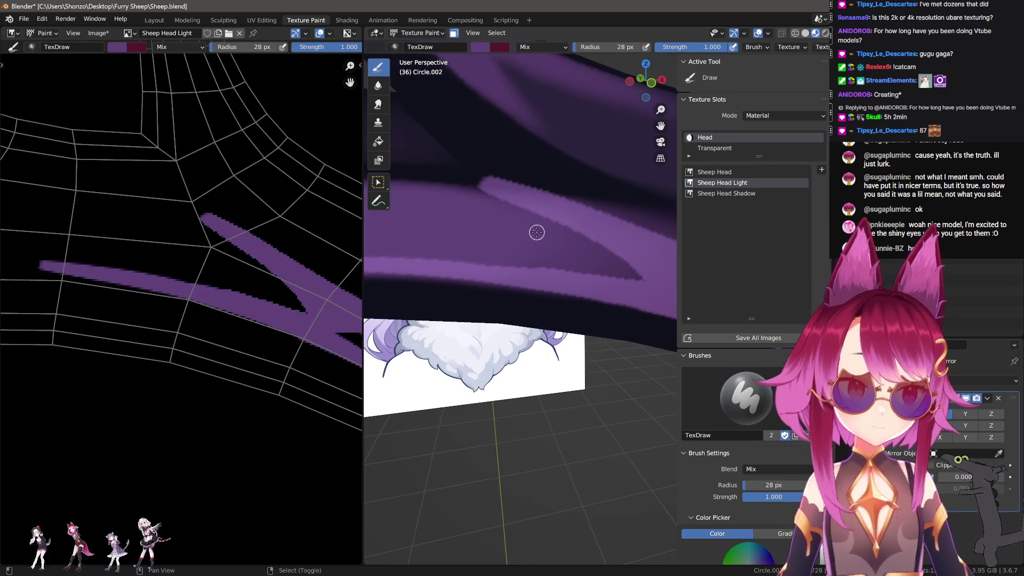
Switch to black at 55 px and paint along the purple band.
key(s)
key(f)
click(515, 183)
drag(538, 181, 633, 213)
mouse_move(633, 213)
middle_down()
mouse_move(602, 367)
mouse_move(582, 342)
middle_up()
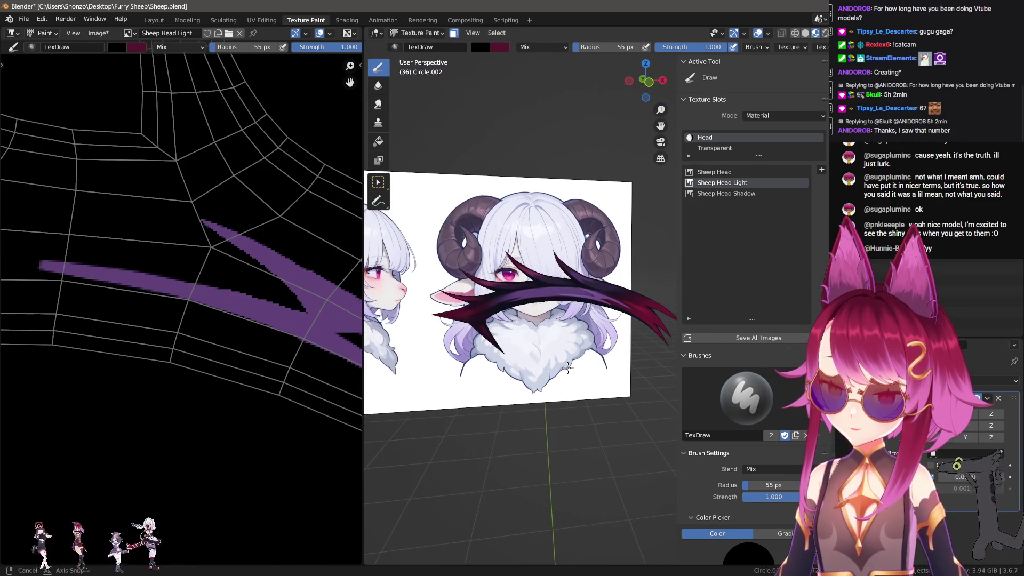
Set the paint brush blend mode to Soft Light.
scroll(187, 298, down, 2)
key(k)
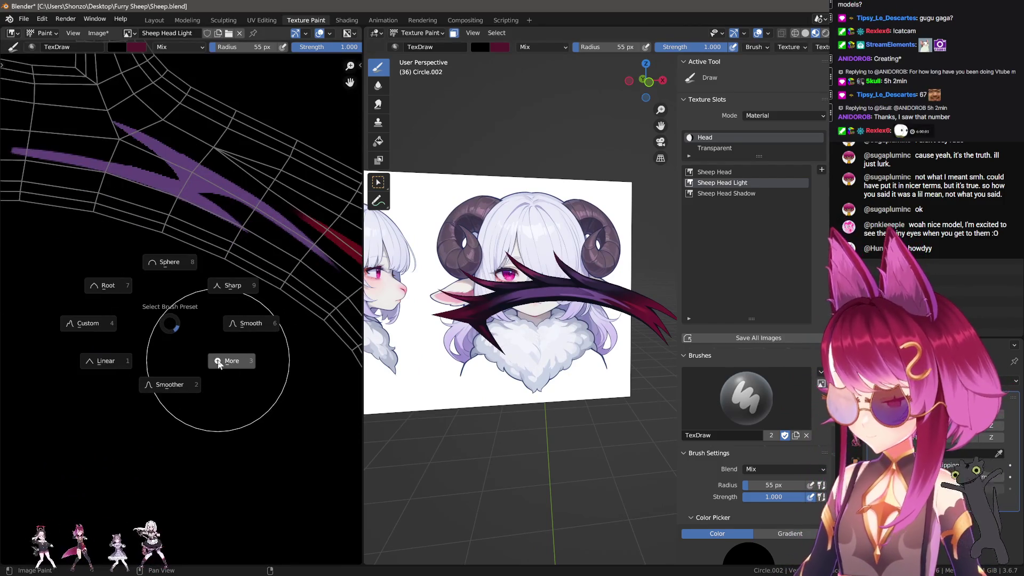
click(179, 322)
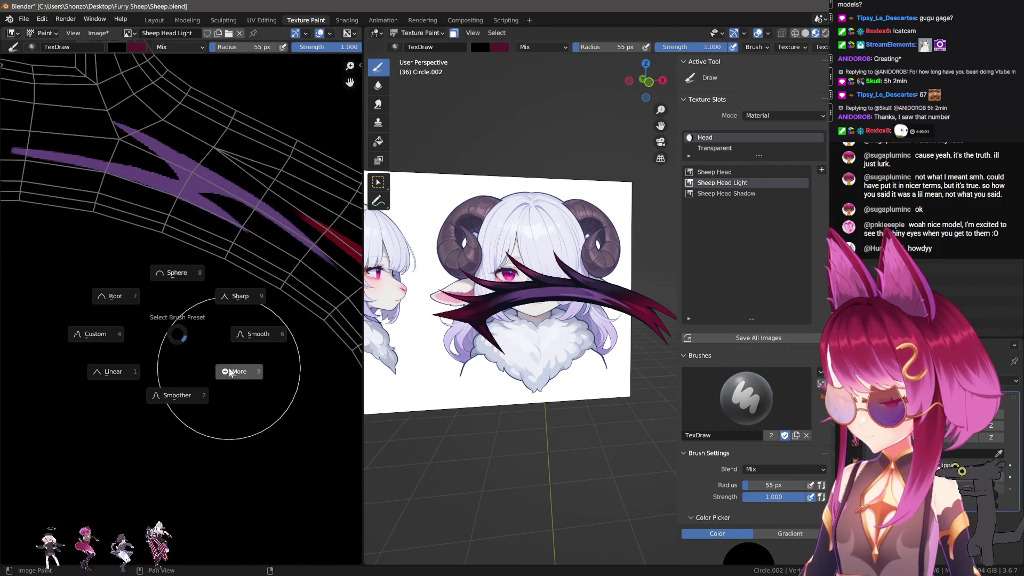
right_click(155, 331)
click(138, 318)
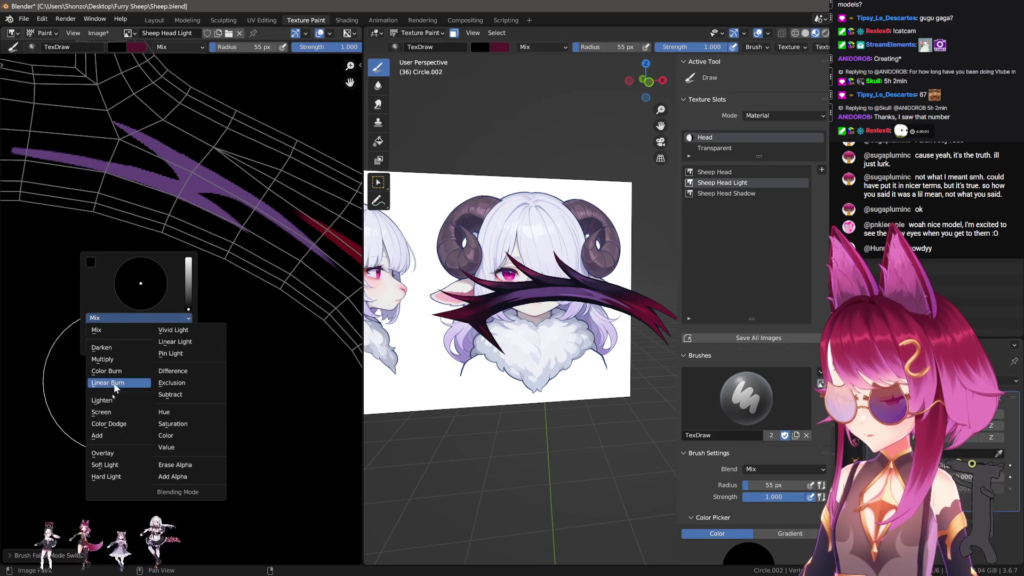
click(105, 465)
Paint a white Soft Light glow over the purple horn stroke with a 126–138 px brush.
key(n)
drag(341, 318, 340, 288)
key(n)
key(f)
click(172, 322)
scroll(172, 322, down, 5)
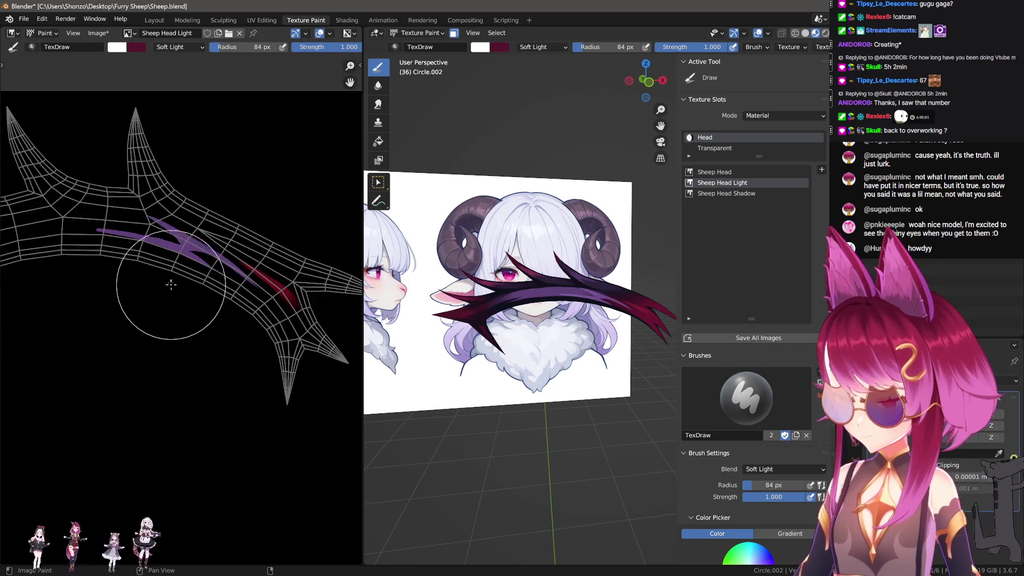
drag(184, 256, 176, 242)
key(f)
click(193, 236)
scroll(520, 299, up, 5)
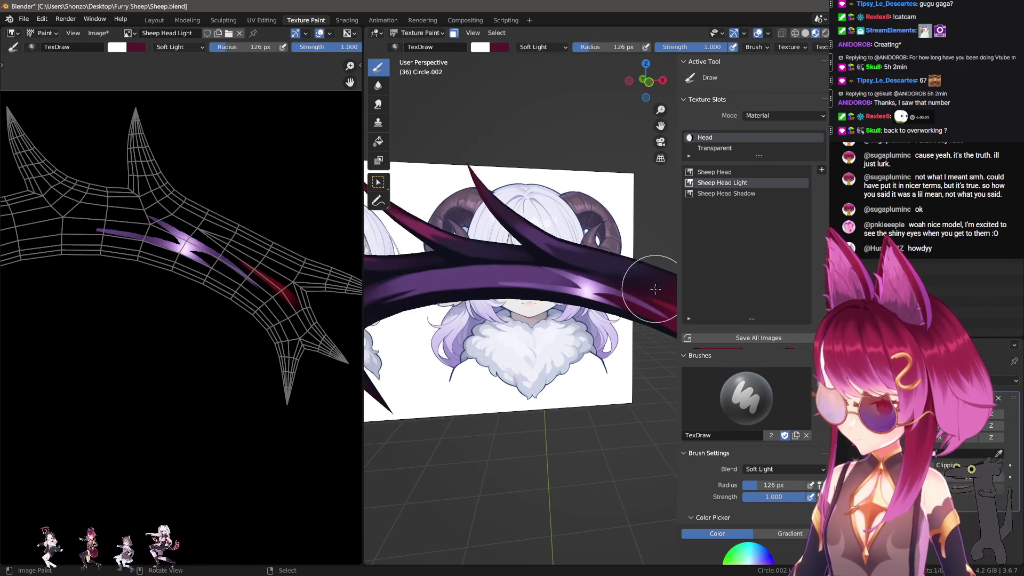
Gently smear the horn streaks together at 0.100 strength with a 128 px brush.
key(s)
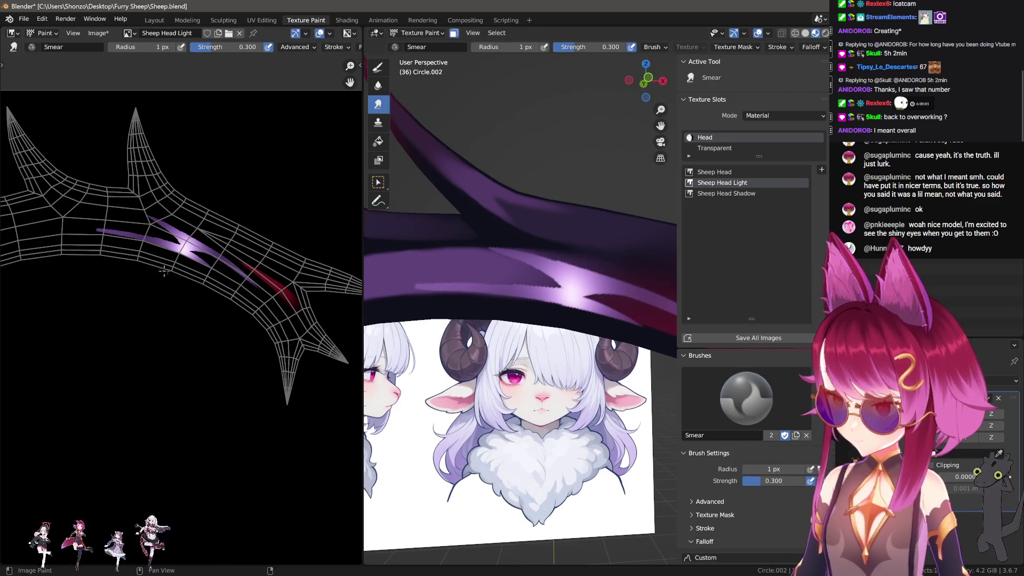
key(n)
key(shift+f)
click(155, 277)
key(n)
key(f)
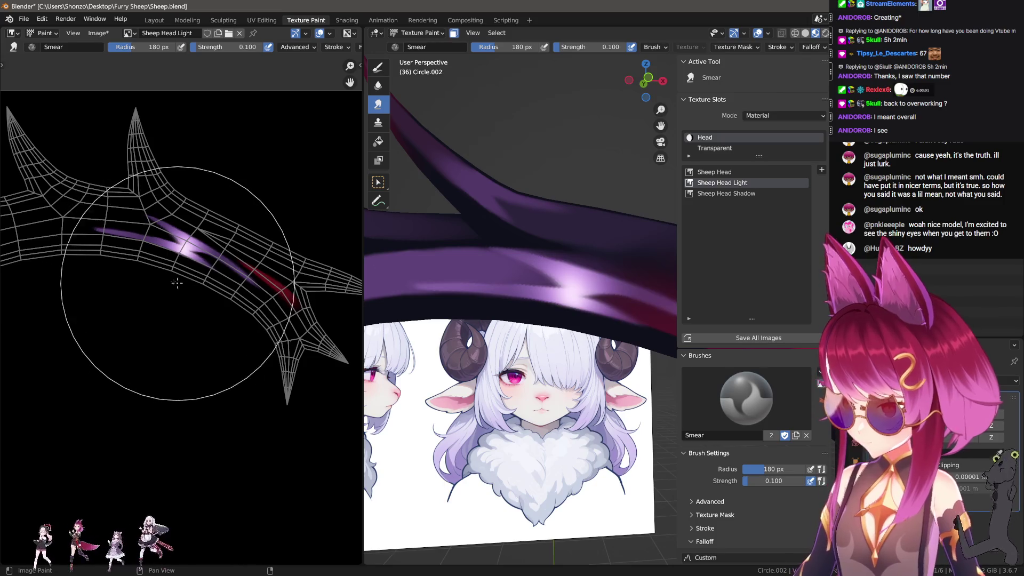
click(235, 292)
mouse_move(155, 274)
mouse_down()
mouse_move(182, 224)
mouse_move(278, 270)
mouse_move(208, 308)
mouse_up()
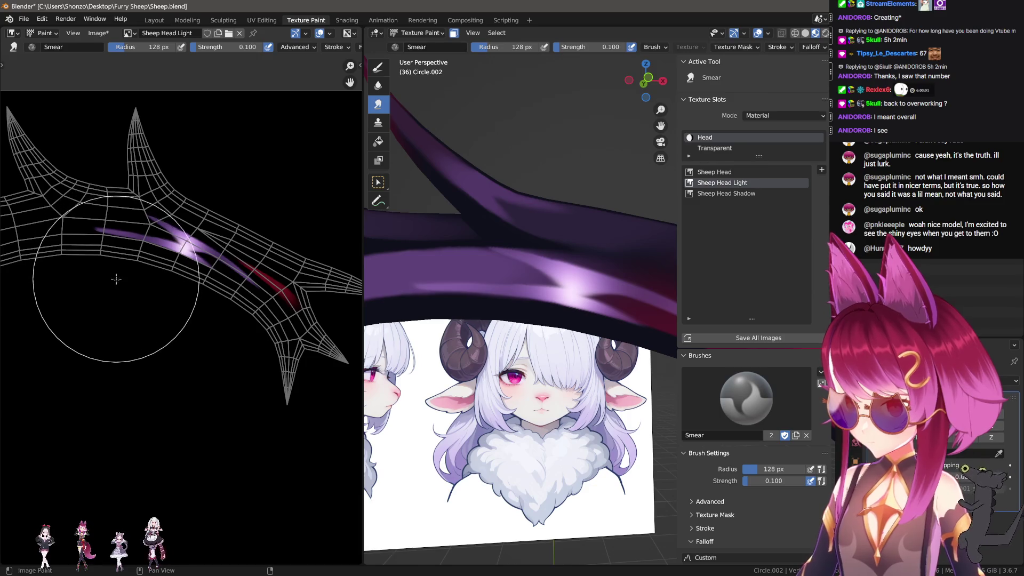
Undo the last smear strokes on the purple streak.
key(f)
click(202, 271)
scroll(195, 241, up, 6)
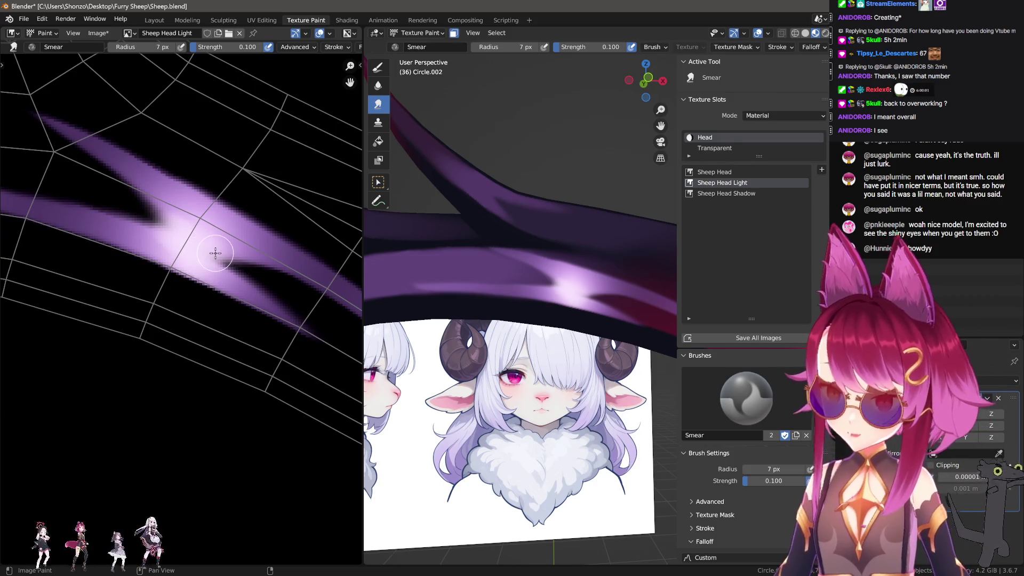
middle_drag(549, 230, 561, 319)
key(n)
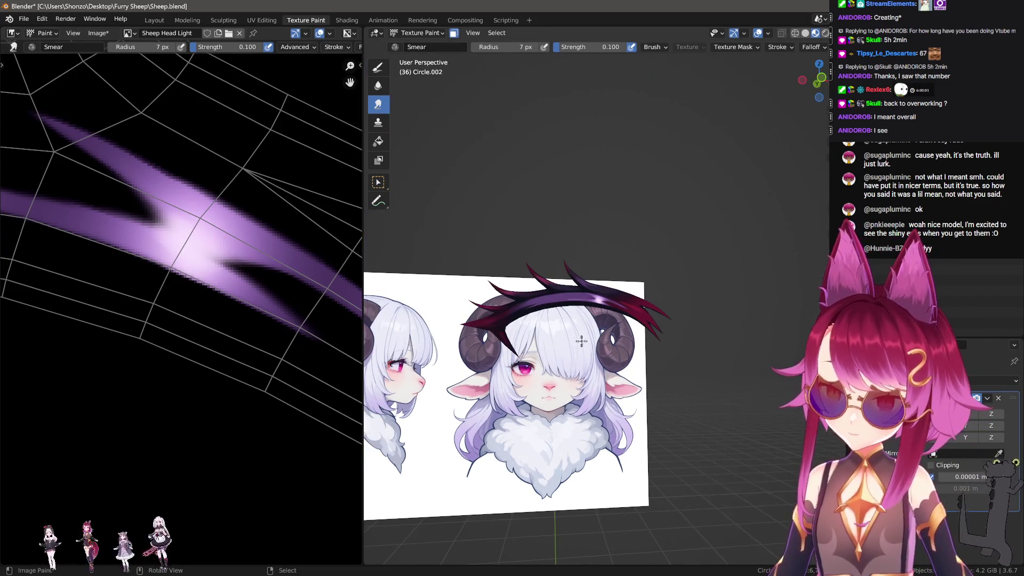
scroll(581, 331, up, 3)
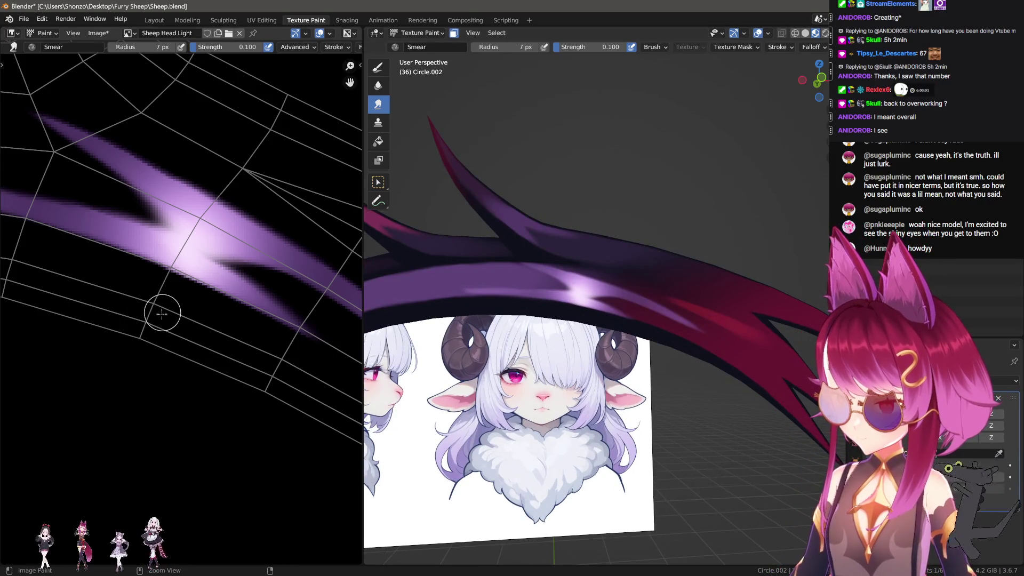
key(ctrl+z)
key(ctrl+z)
key(ctrl+z)
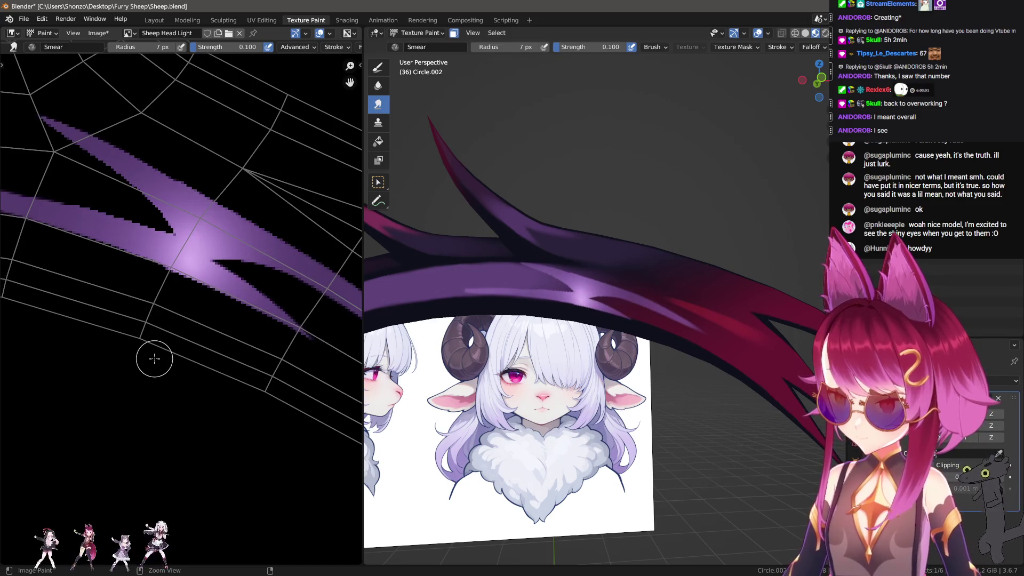
scroll(149, 355, down, 3)
key(ctrl+z)
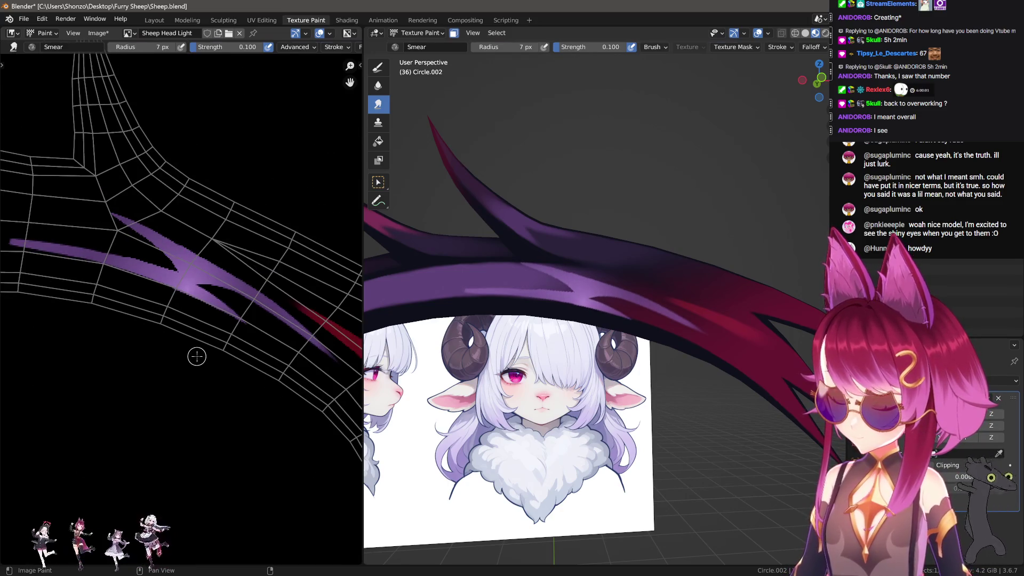
Brighten the purple stroke with a 103 px Soft Light paint pass.
key(shift+space)
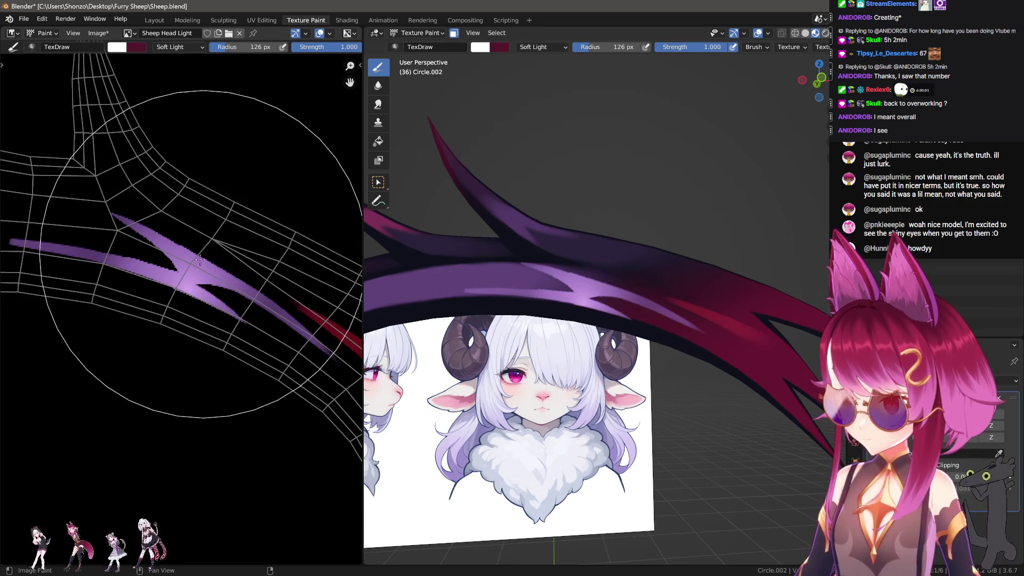
key(f)
click(159, 321)
drag(158, 320, 171, 267)
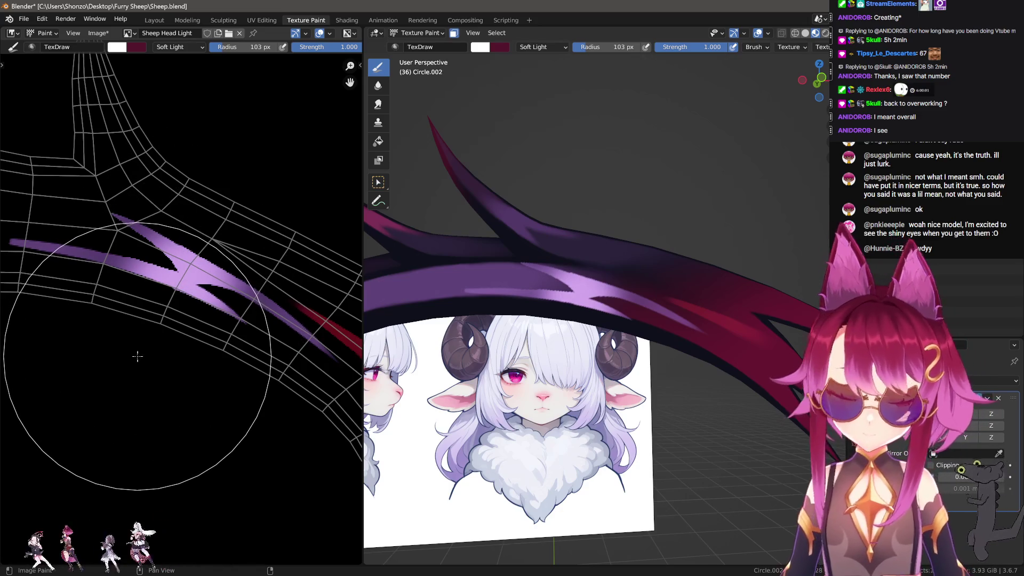
key(f)
click(205, 342)
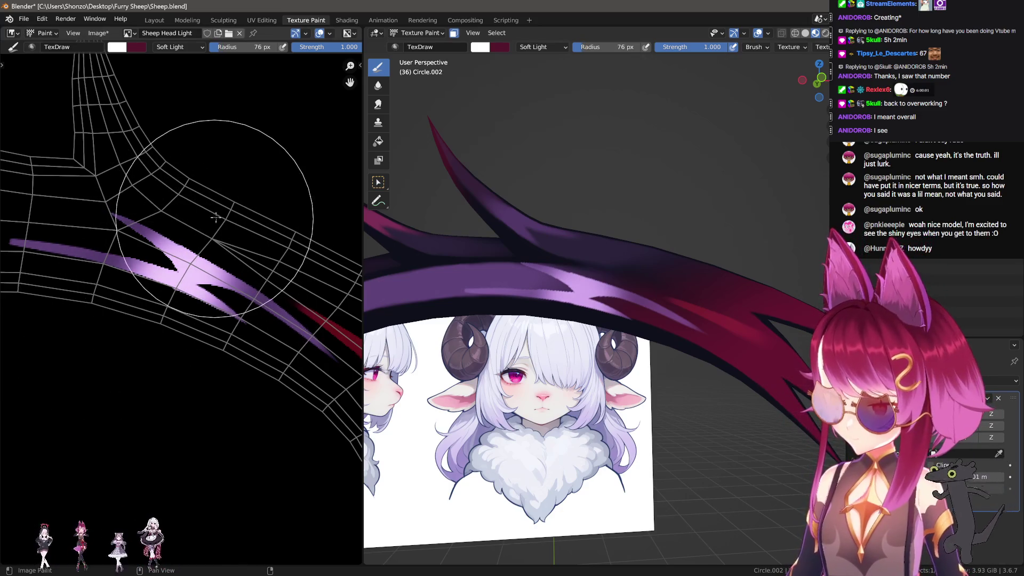
Bring the other horn into view and ready an 86 px smear brush.
scroll(149, 287, down, 2)
mouse_move(149, 287)
middle_down()
mouse_move(153, 329)
mouse_move(229, 329)
middle_up()
scroll(256, 302, down, 2)
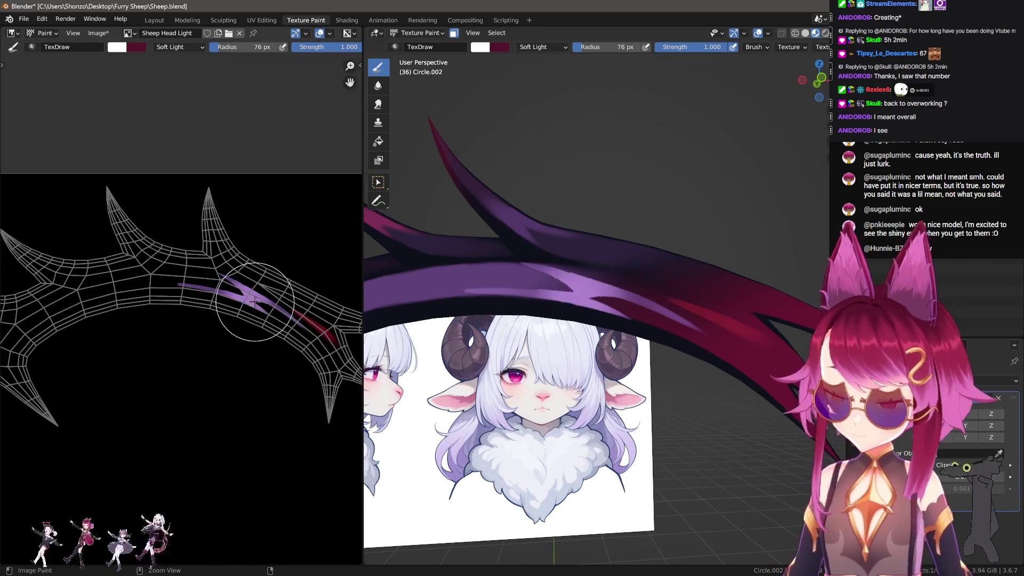
key(f)
click(298, 302)
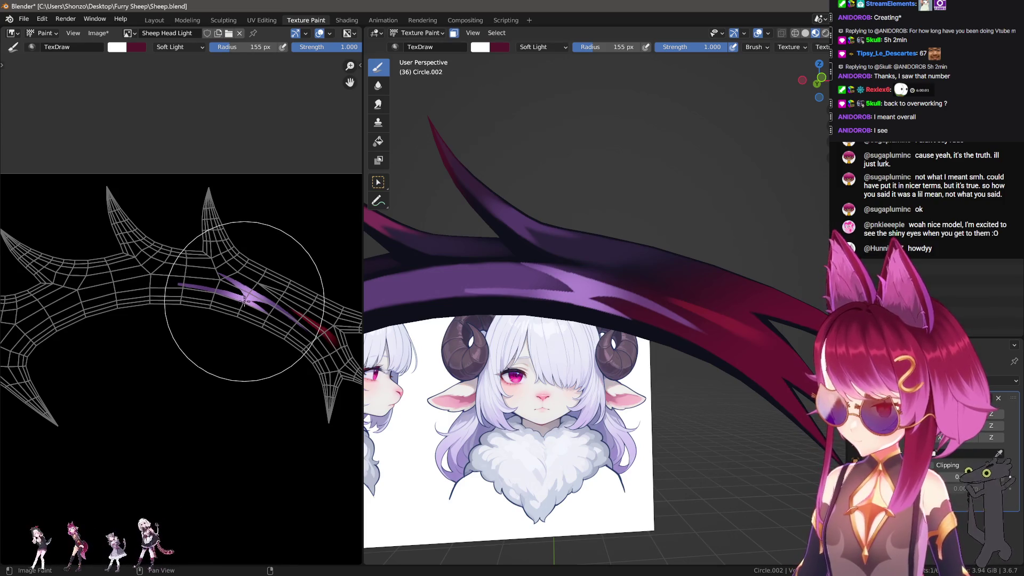
scroll(179, 372, up, 10)
key(3)
key(f)
click(128, 275)
Taper the purple streak's tips with a smear brush narrowed to 24 px.
middle_drag(261, 277, 188, 293)
key(f)
click(118, 292)
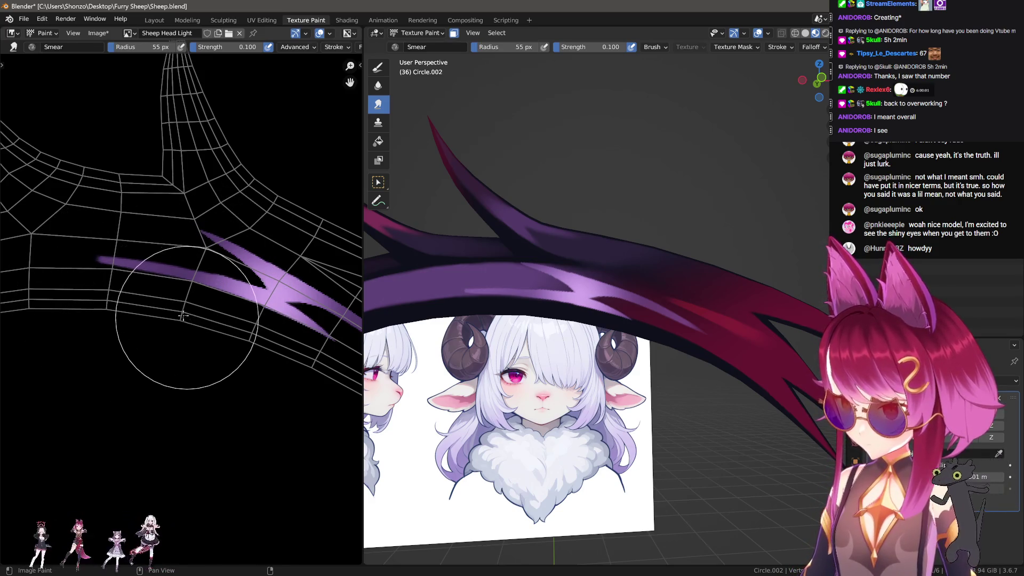
key(f)
click(226, 326)
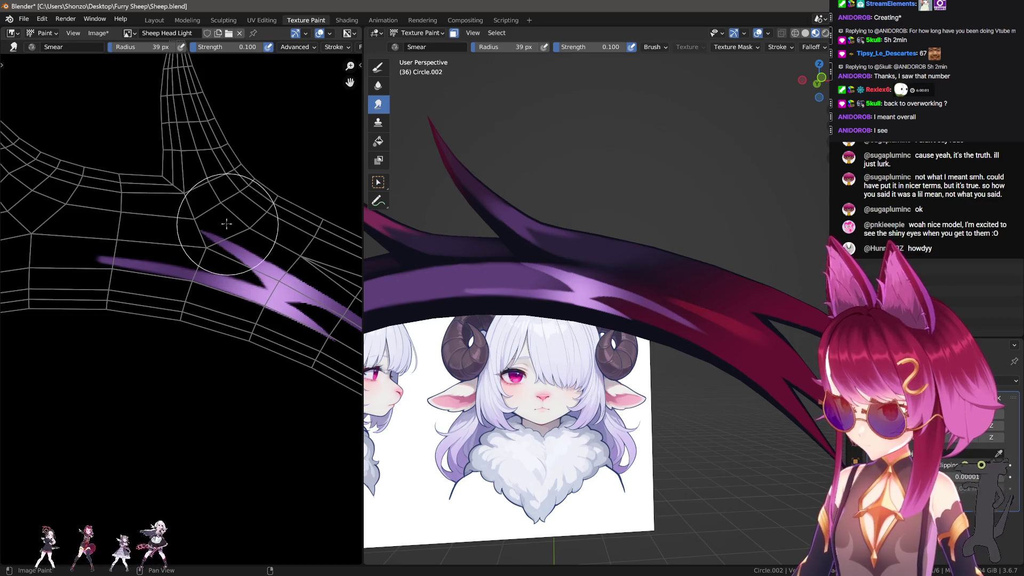
middle_drag(227, 224, 118, 181)
key(f)
click(245, 263)
key(f)
click(245, 265)
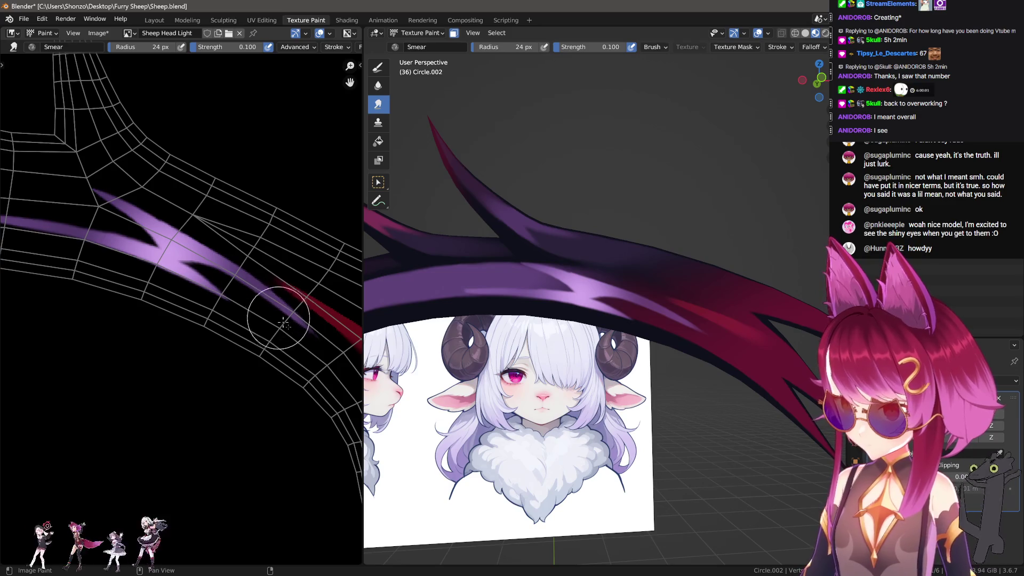
middle_drag(159, 222, 193, 222)
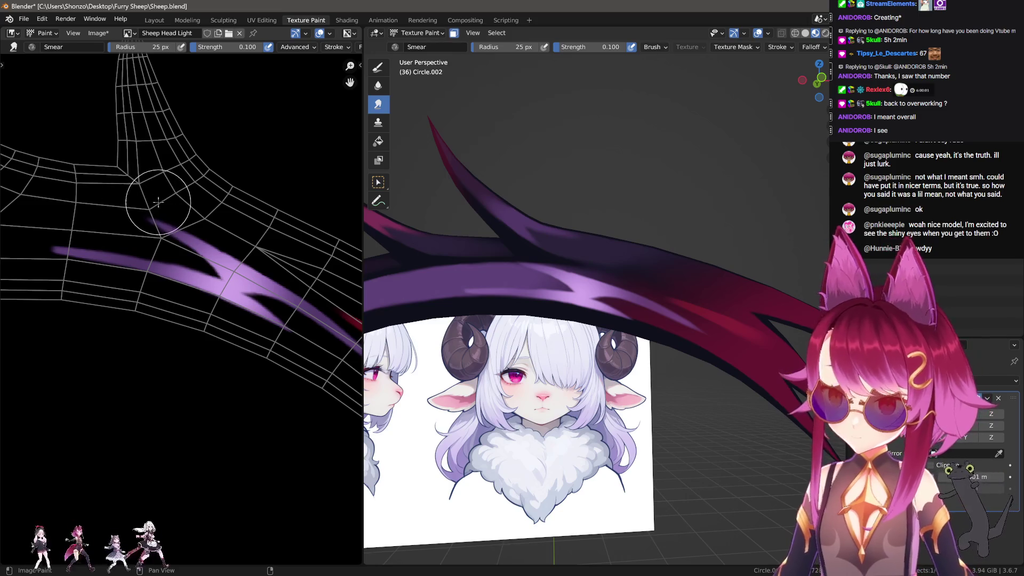
scroll(176, 210, up, 5)
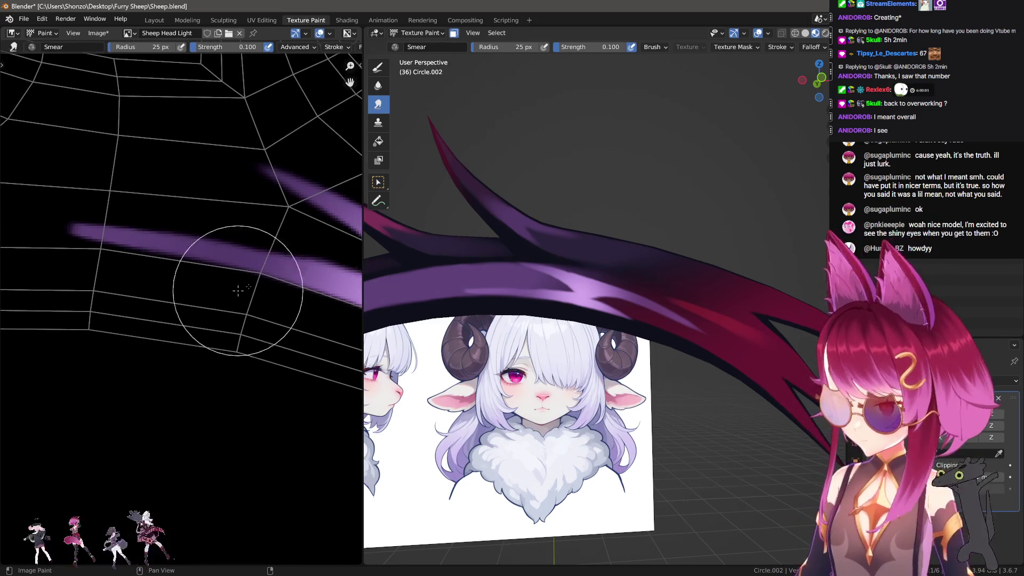
key(d)
scroll(501, 289, up, 6)
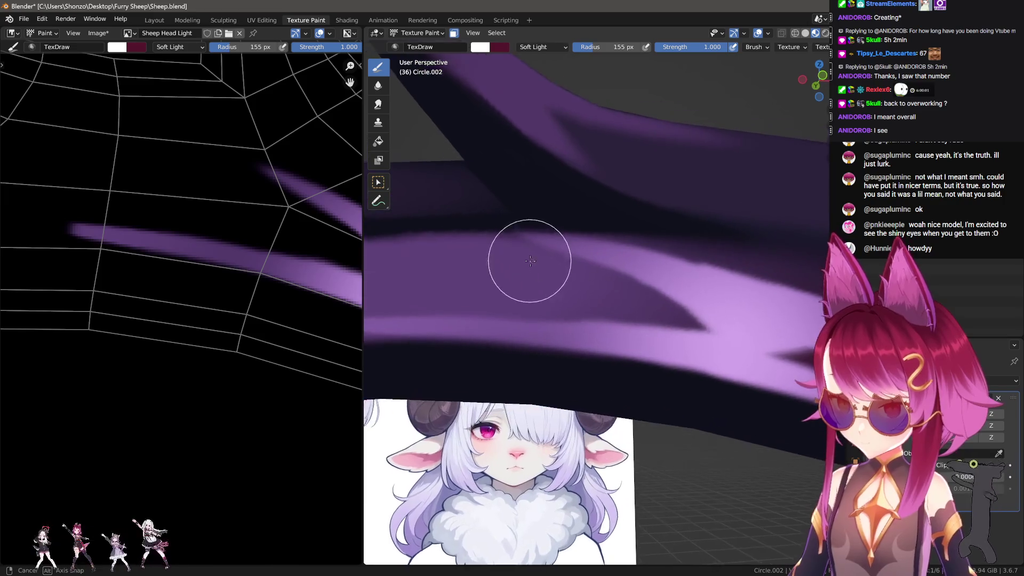
Set the brush falloff to Smooth, blend mode to Mix, and size to 28 px.
key(e)
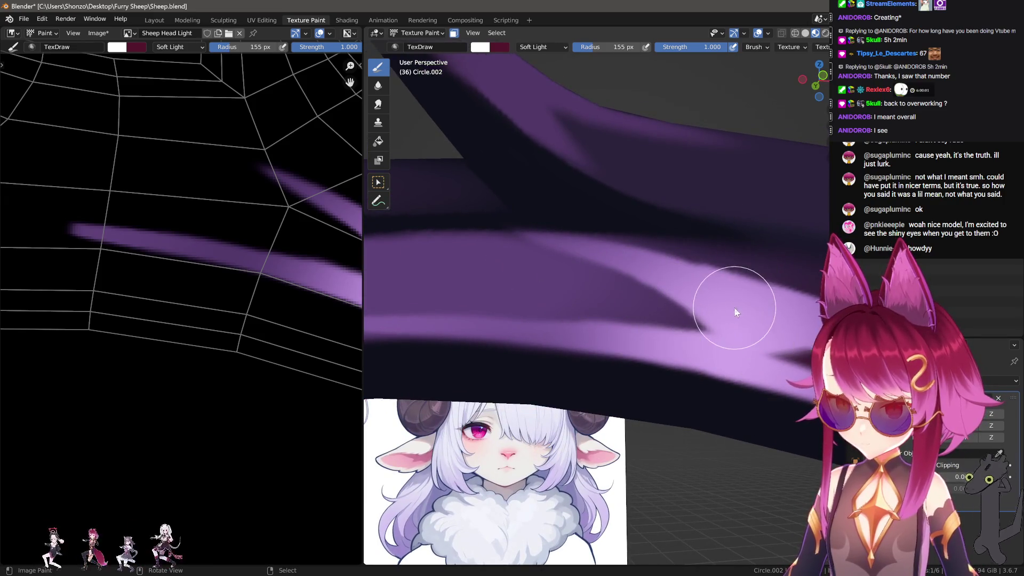
key(e)
click(677, 312)
scroll(617, 320, up, 2)
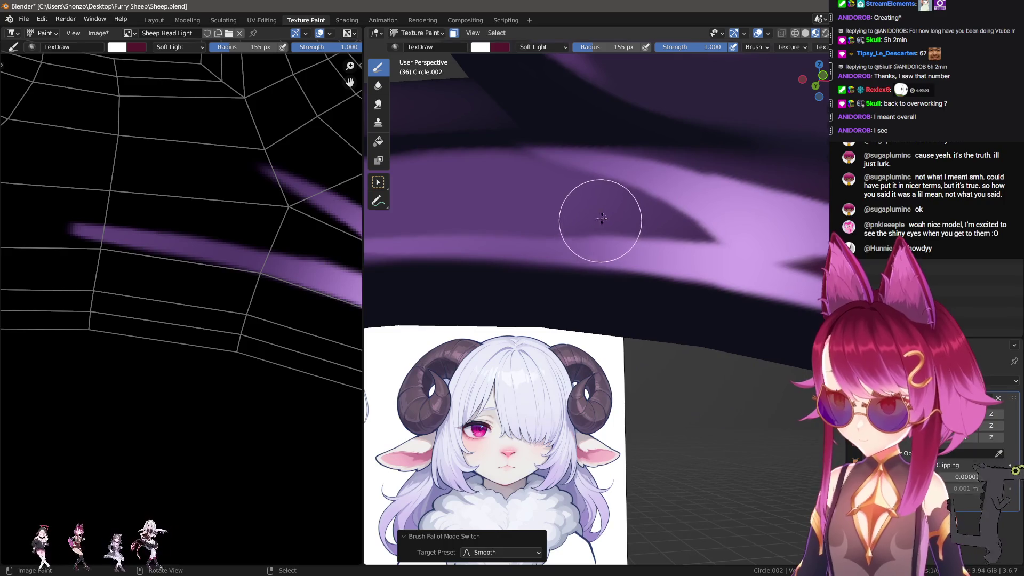
key(f)
right_click(599, 198)
click(525, 176)
click(525, 187)
scroll(686, 201, down, 2)
key(f)
click(712, 199)
Enlarge the brush to 43 px and lay a straight stroke along the horn band.
middle_drag(509, 204, 515, 193)
key(f)
click(480, 190)
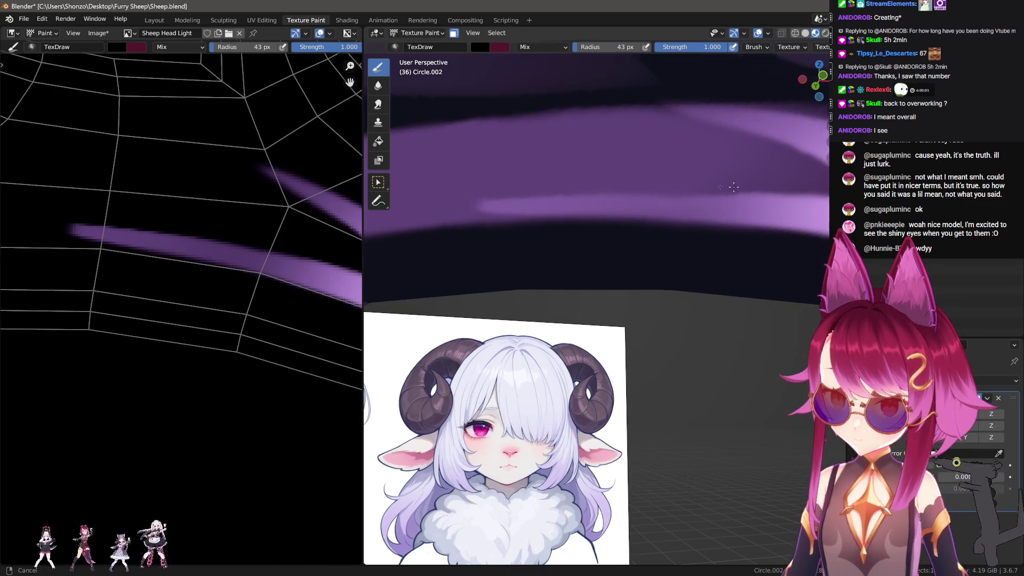
middle_drag(752, 185, 594, 187)
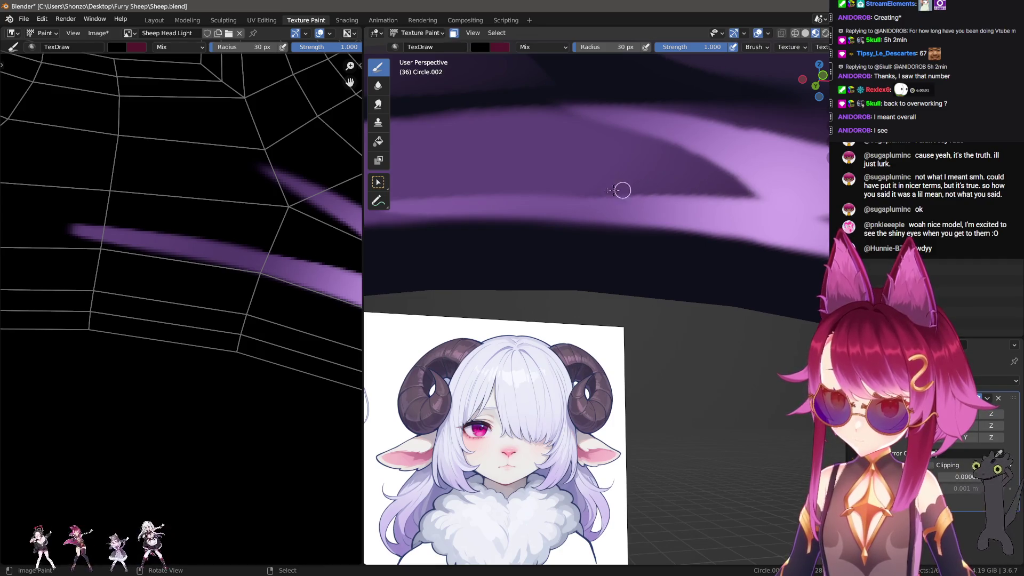
drag(611, 191, 651, 192)
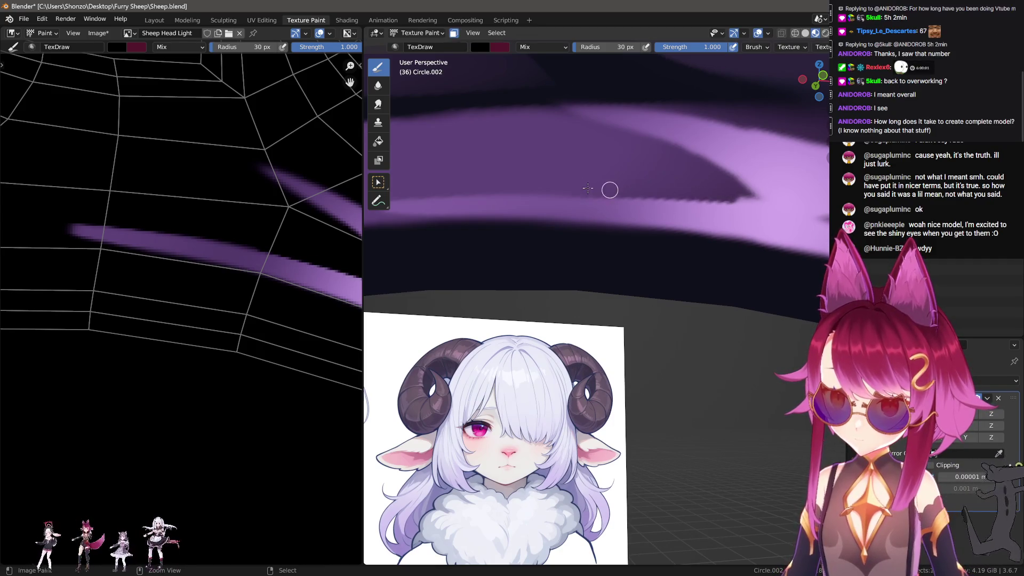
Switch to Sharp falloff at 74 px and paint a crimson streak along the horn band.
key(alt+f)
click(699, 155)
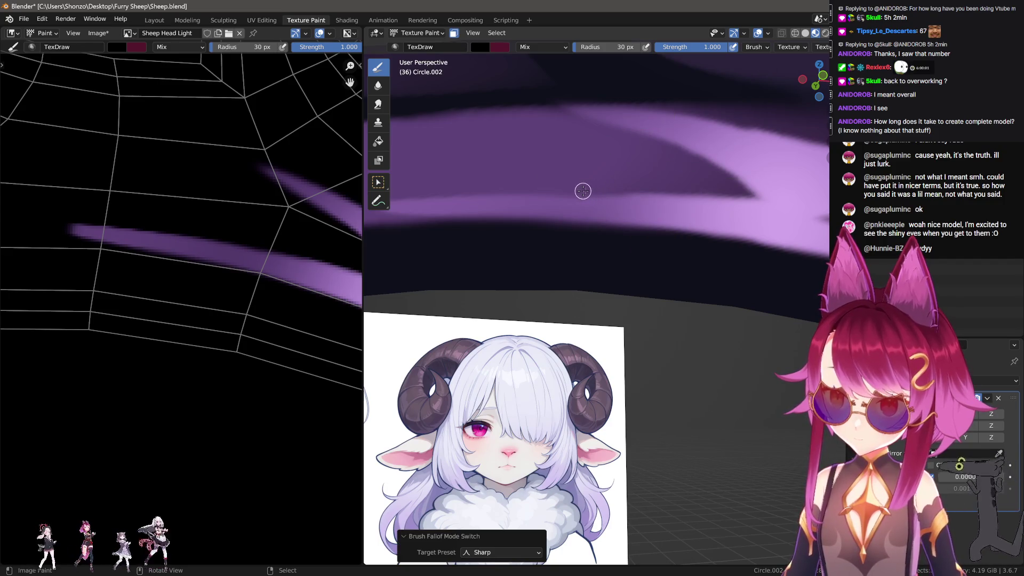
middle_drag(708, 188, 636, 224)
key(f)
click(562, 164)
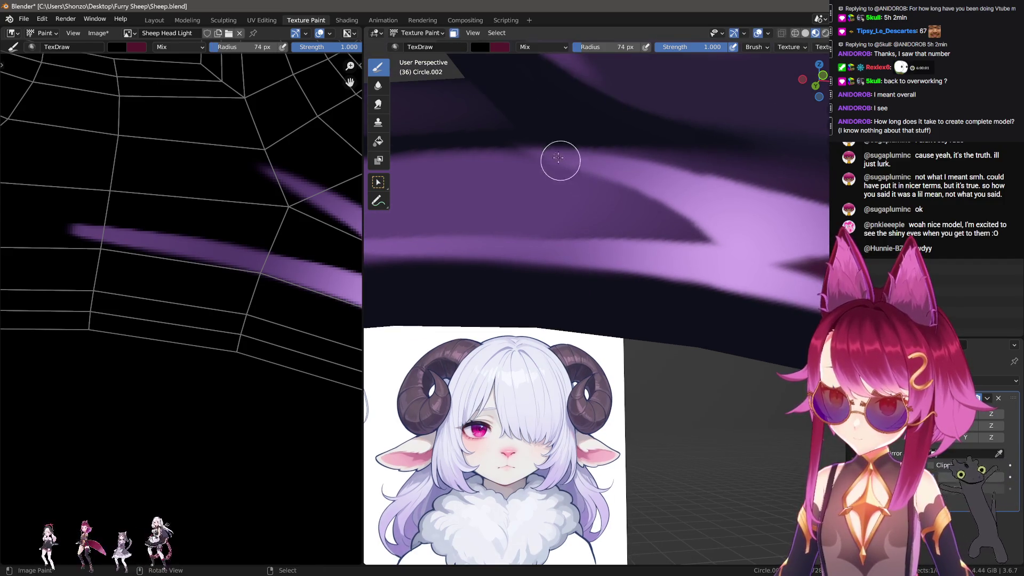
middle_drag(769, 168, 615, 173)
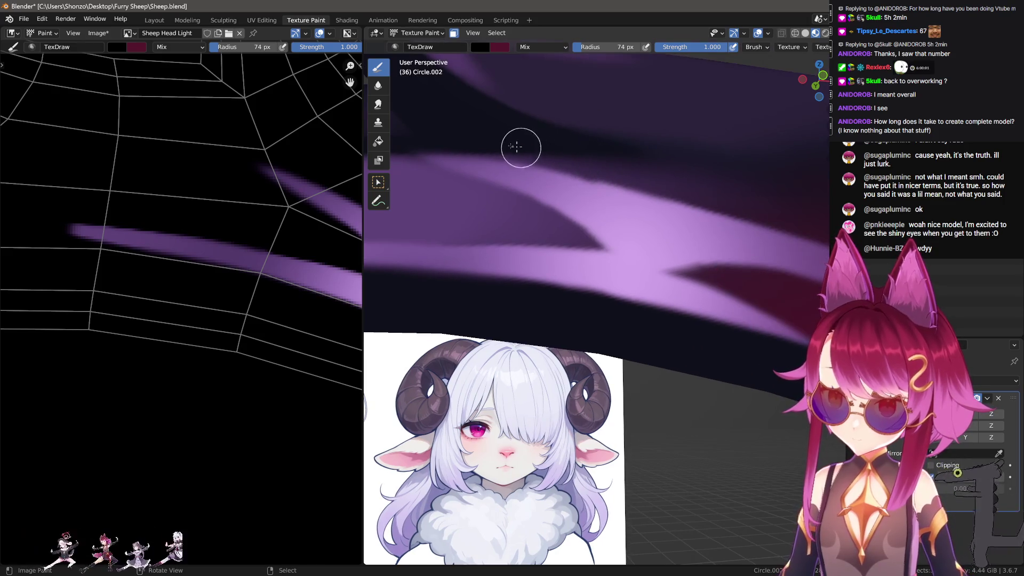
middle_drag(782, 222, 569, 179)
Shrink the brush in stages to 61, 54, then 51 px.
key(f)
click(537, 173)
key(f)
click(555, 176)
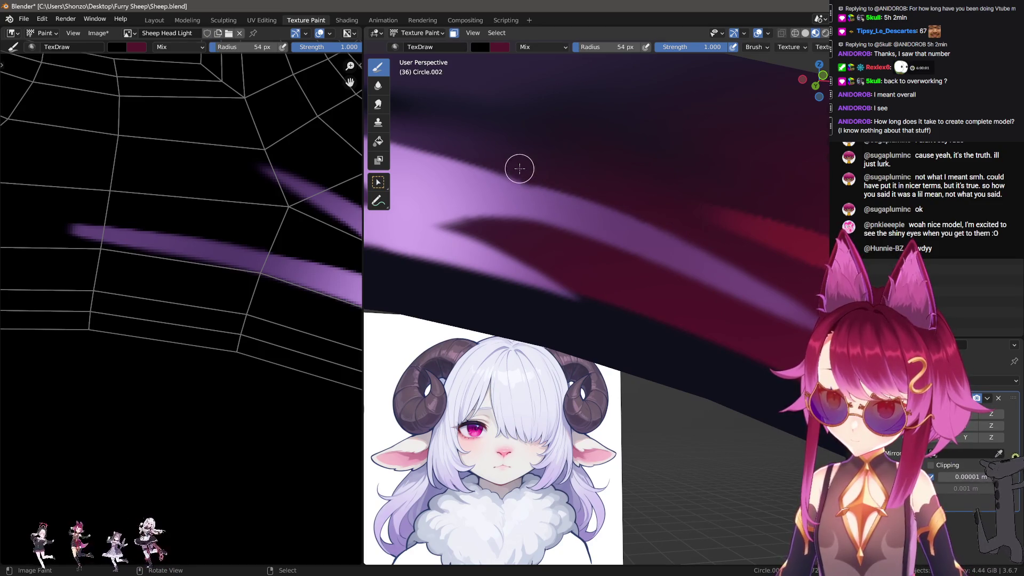
key(f)
click(536, 182)
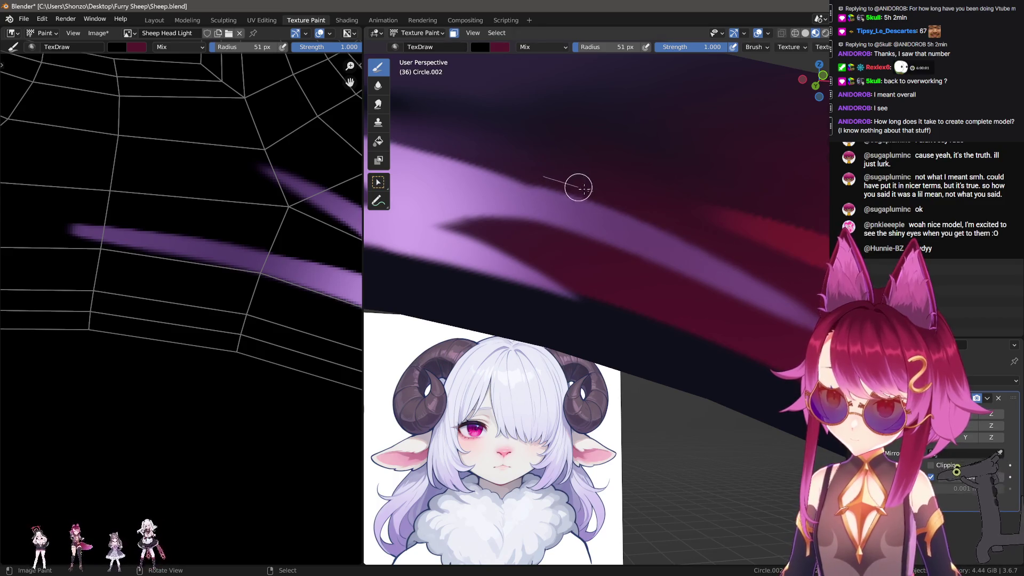
Pull back and inspect the zigzag part of the purple stroke in the texture view.
middle_drag(536, 182, 597, 211)
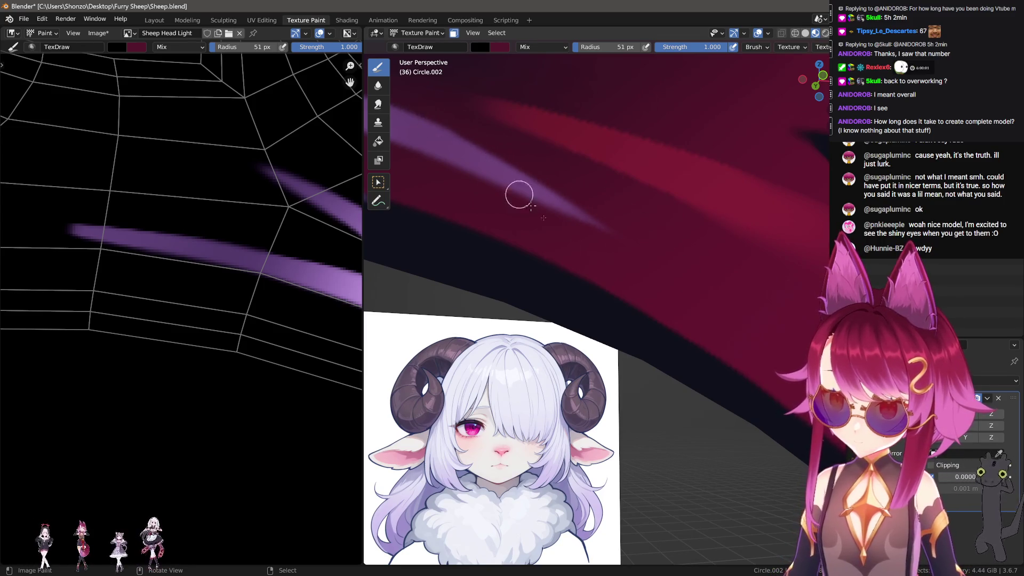
middle_drag(503, 180, 628, 339)
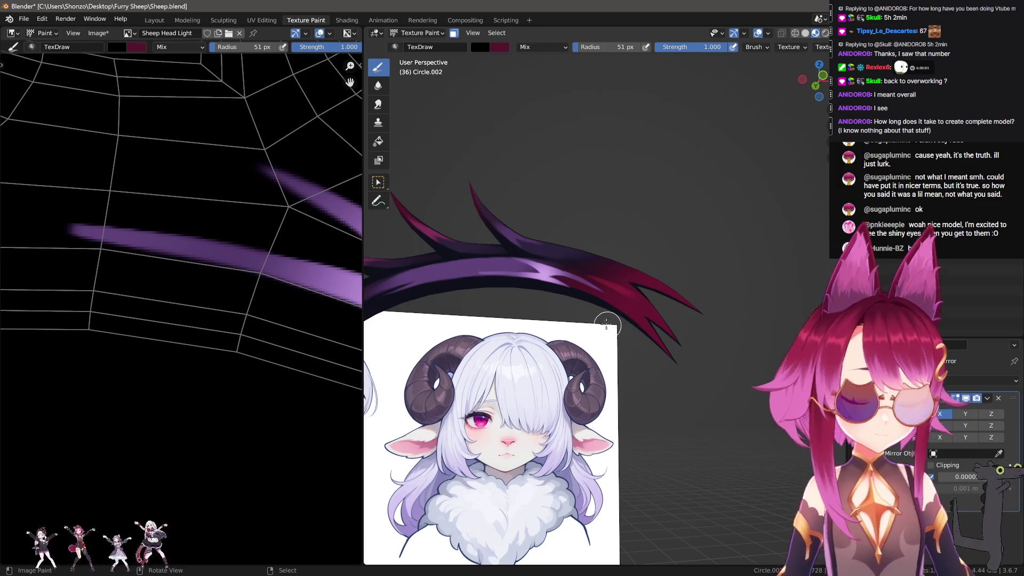
scroll(608, 324, up, 3)
scroll(515, 271, up, 5)
mouse_move(234, 280)
middle_down()
mouse_move(46, 293)
mouse_move(151, 339)
middle_up()
key(shift+space)
scroll(151, 339, up, 8)
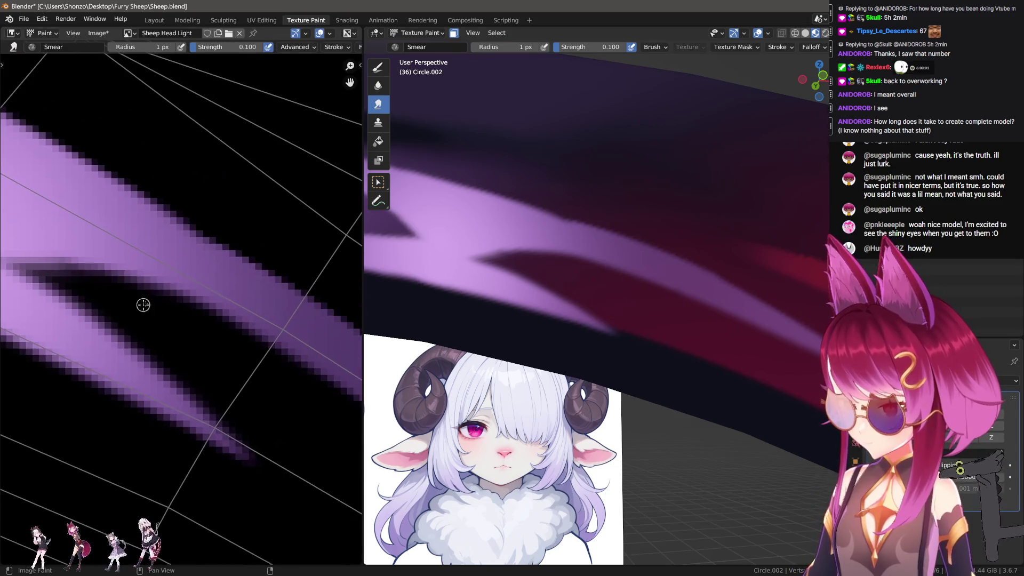
mouse_move(198, 247)
middle_down()
mouse_move(226, 297)
mouse_move(205, 288)
middle_up()
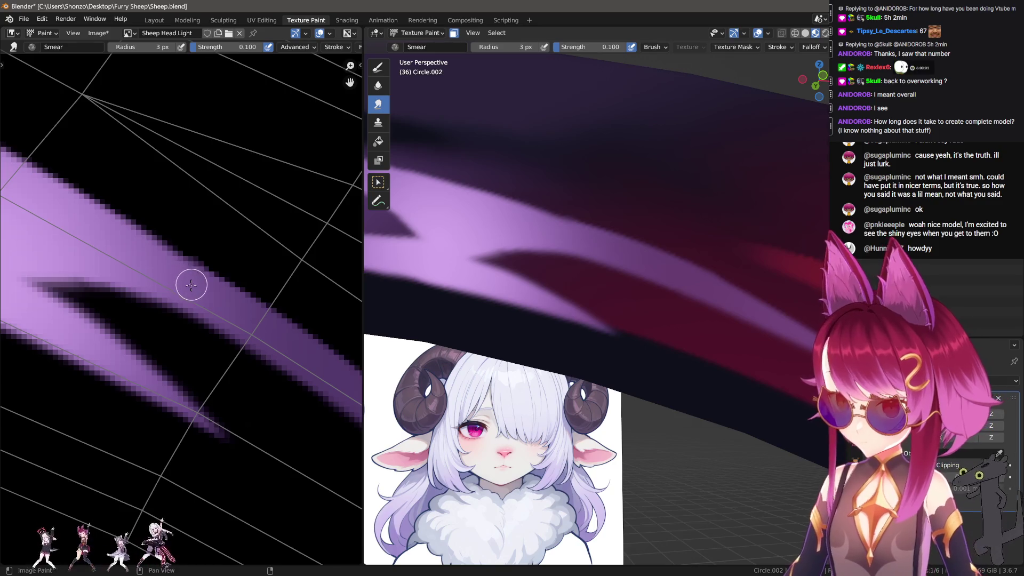
scroll(192, 284, down, 6)
key(shift+space)
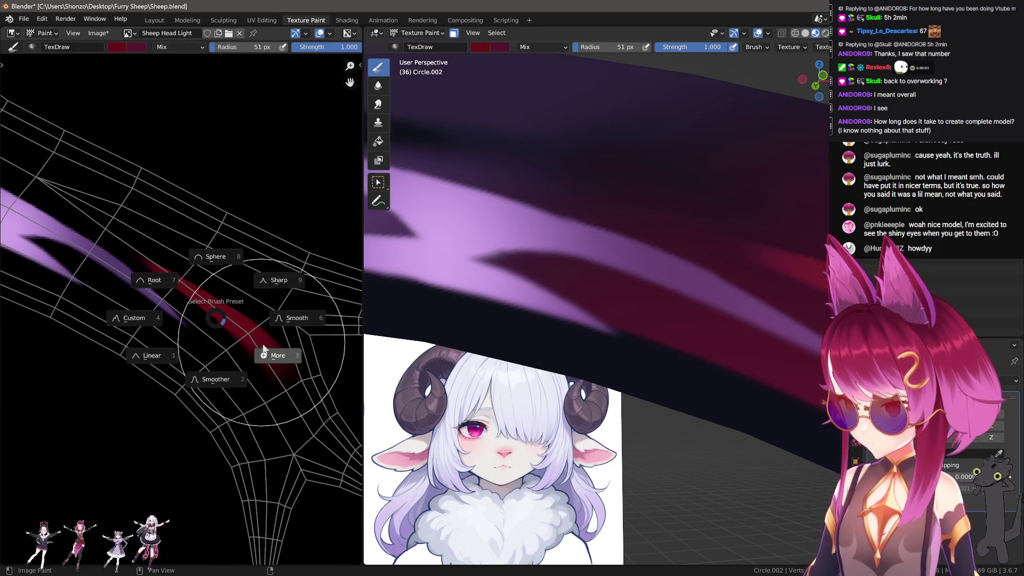
Switch the brush blend mode to Hue and adjust the brush size.
right_click(236, 361)
click(142, 337)
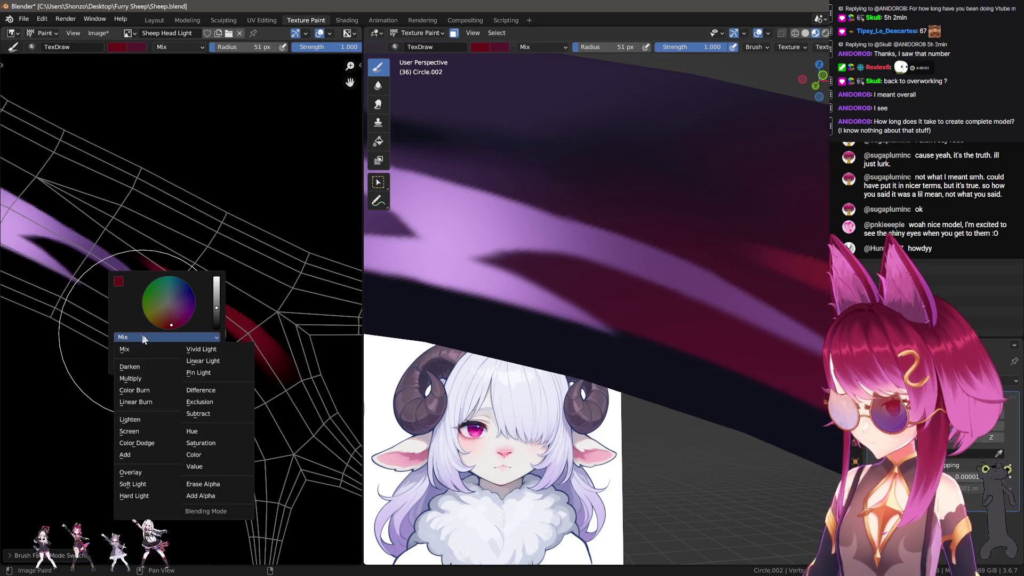
click(192, 431)
scroll(182, 320, down, 3)
key(f)
click(161, 356)
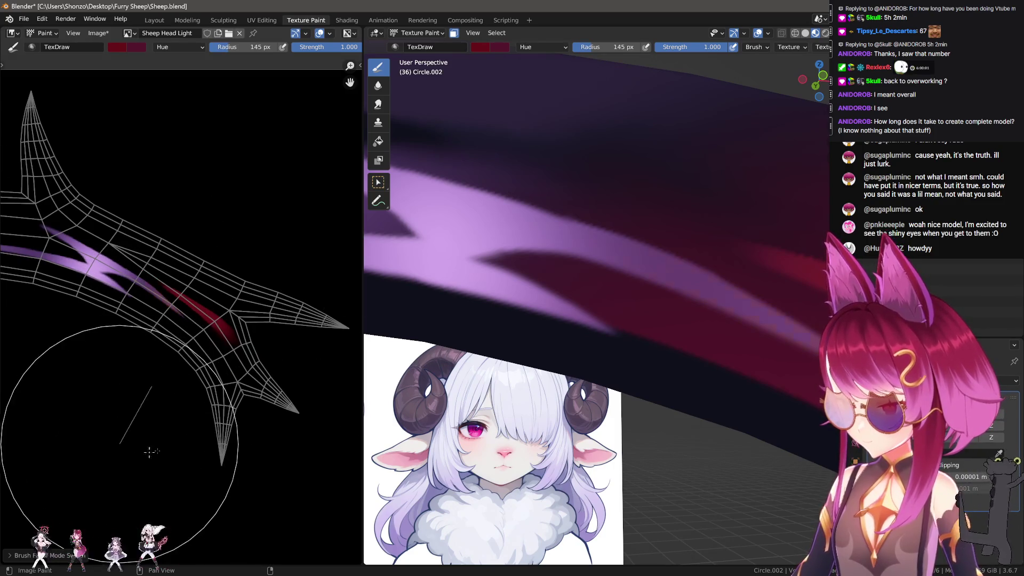
scroll(674, 343, down, 3)
key(f)
click(204, 377)
scroll(204, 376, up, 4)
Sample a canvas colour and set the brush to Color blend at 153 px.
right_click(150, 328)
key(s)
right_click(275, 279)
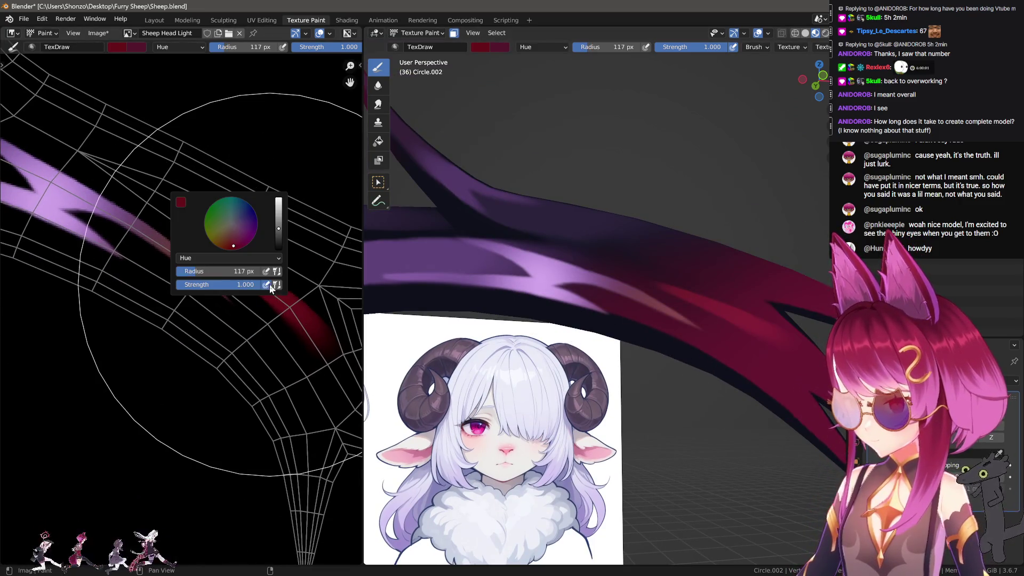
click(214, 258)
click(267, 378)
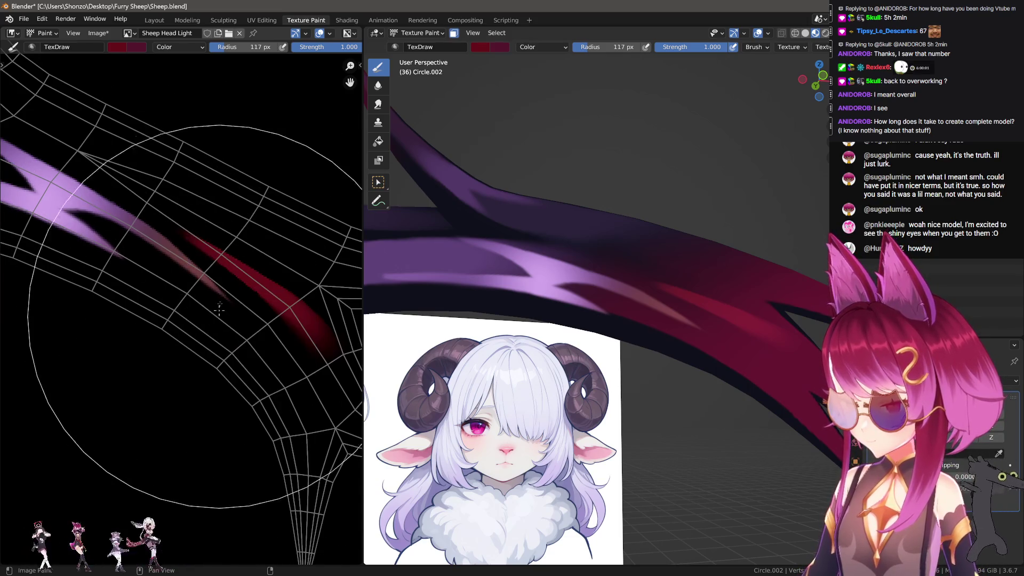
scroll(227, 344, up, 2)
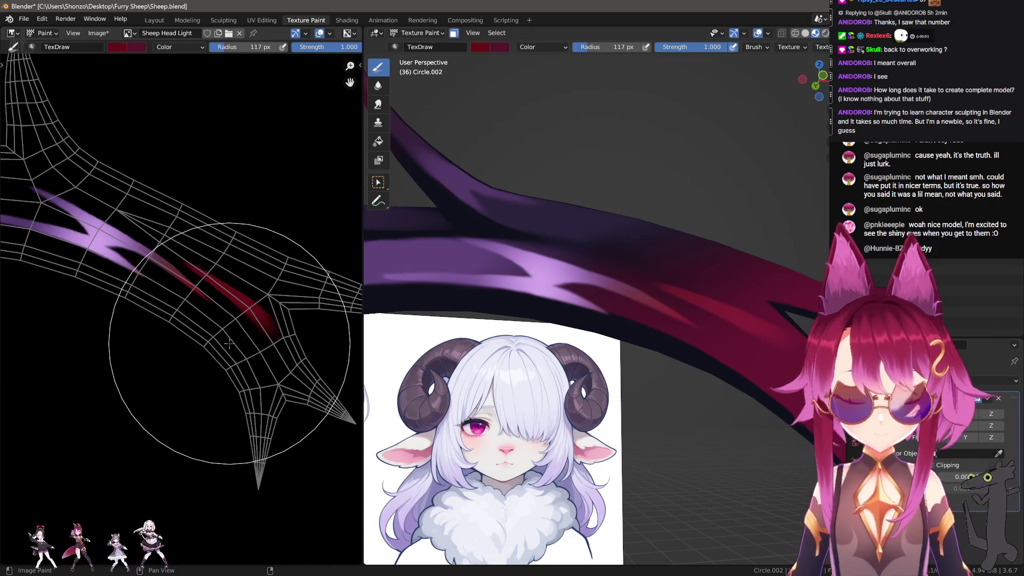
scroll(210, 331, down, 1)
key(bracketright)
key(bracketright)
key(bracketright)
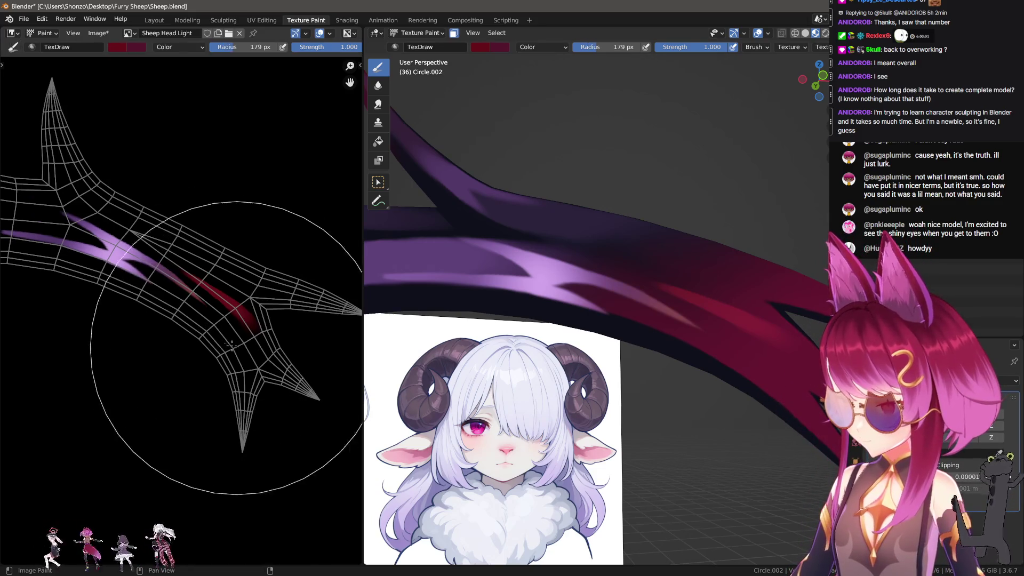
key(f)
click(203, 368)
Orbit to see the horn above the reference sheet and switch to the smear brush.
mouse_move(534, 373)
middle_down()
mouse_move(656, 423)
mouse_move(632, 439)
middle_up()
scroll(222, 327, up, 8)
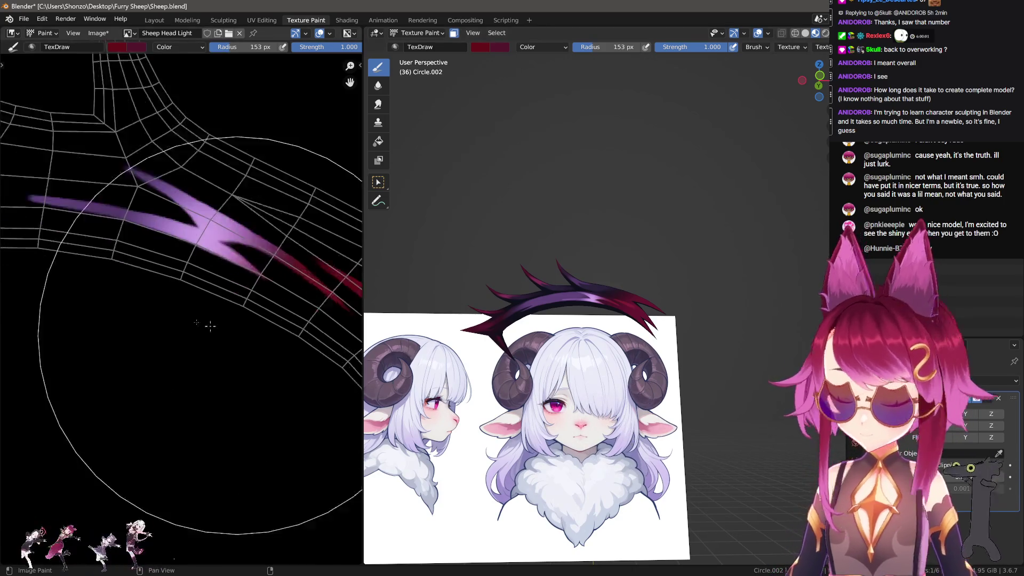
key(shift+space)
Smear the purple streak further left at 0.2 strength, then resize the smear brush to 35 px.
key(f)
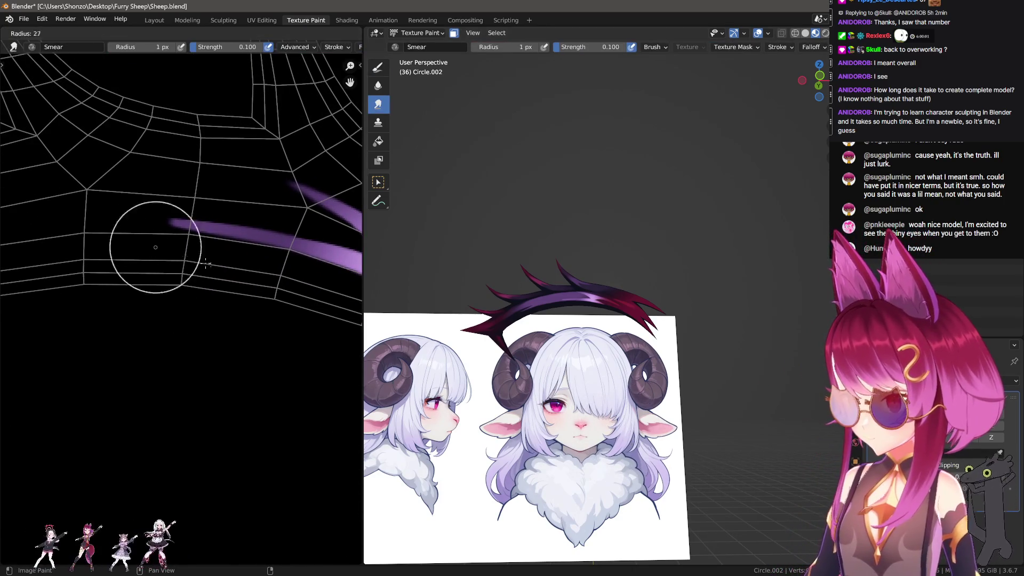
click(193, 240)
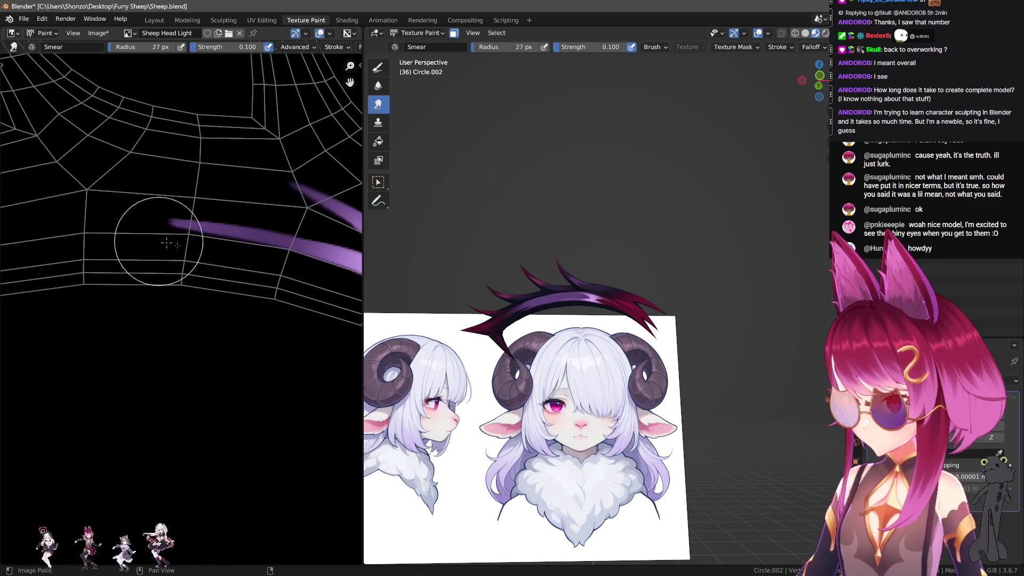
middle_drag(191, 238, 200, 293)
key(shift+f)
click(200, 293)
key(shift+f)
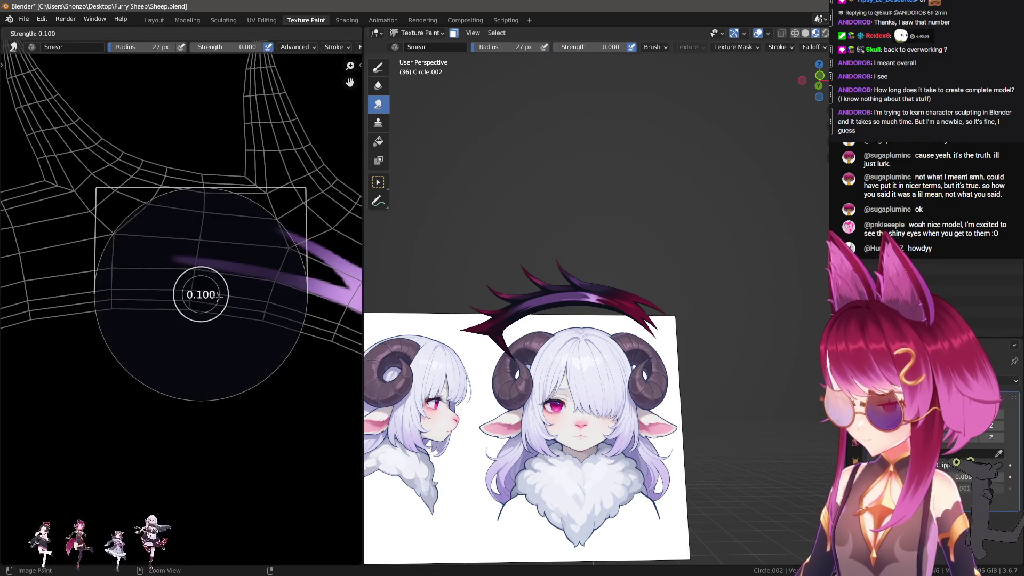
click(201, 293)
drag(215, 274, 165, 264)
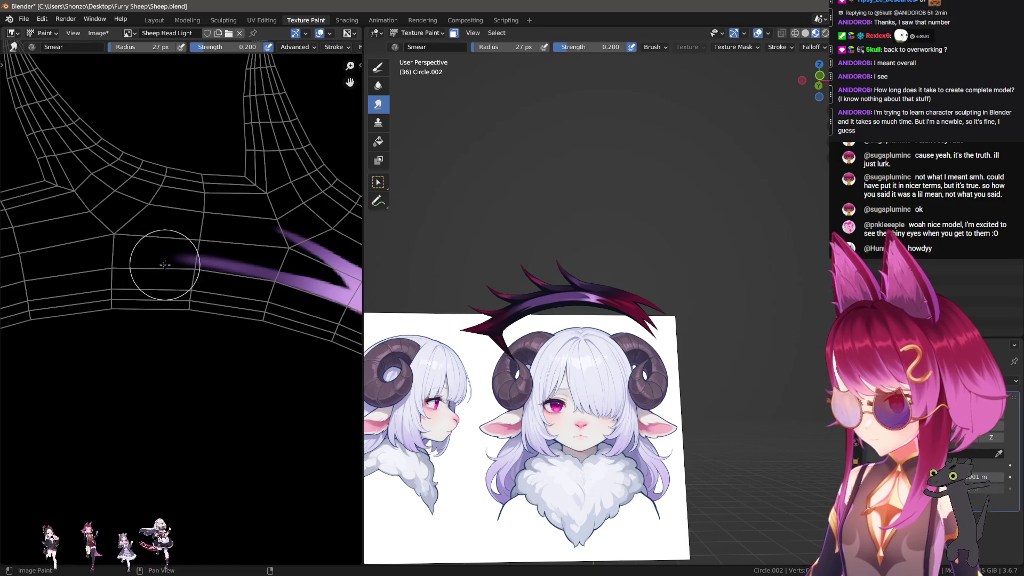
key(f)
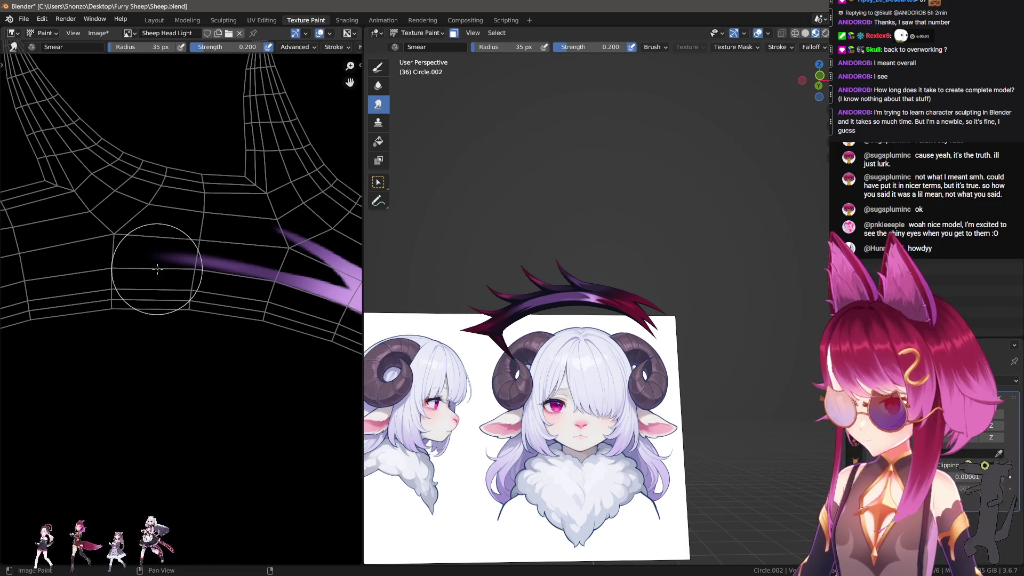
click(115, 270)
Return to the draw brush and set its blending back to Mix.
scroll(475, 348, up, 3)
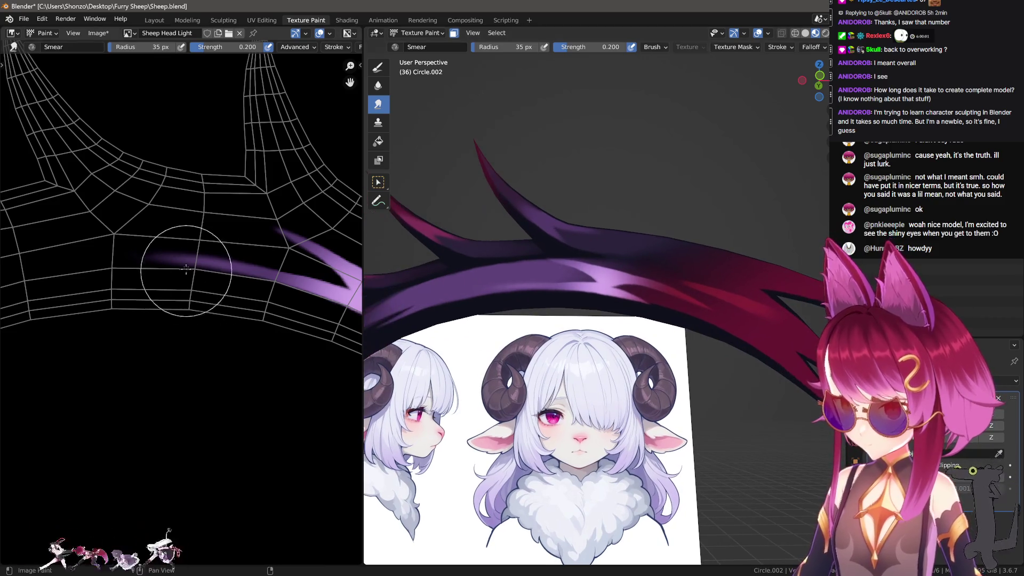
click(379, 67)
right_click(184, 217)
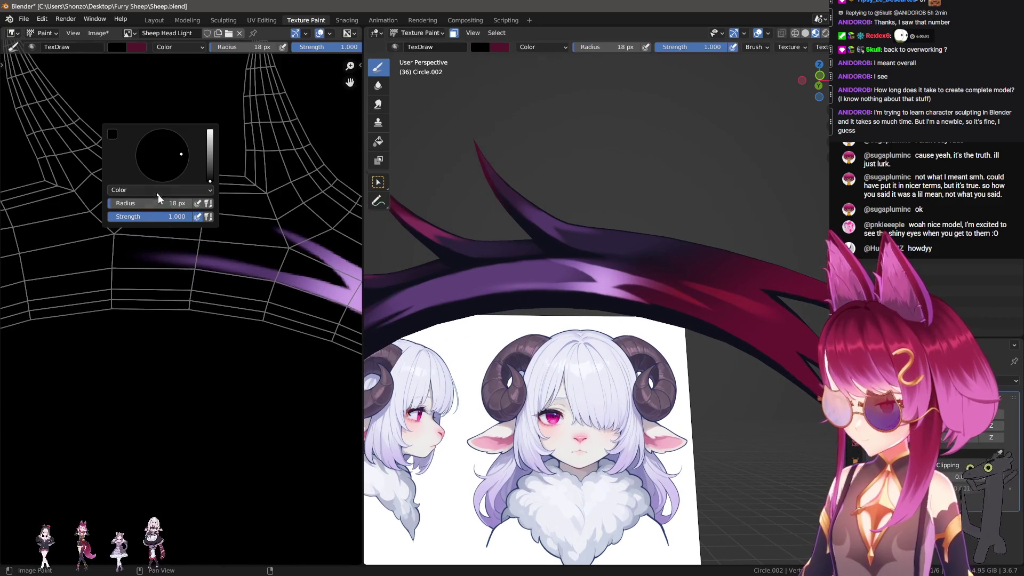
click(140, 190)
click(121, 197)
Orbit the horns against the reference and sample the crimson colour from the horn.
scroll(131, 213, up, 2)
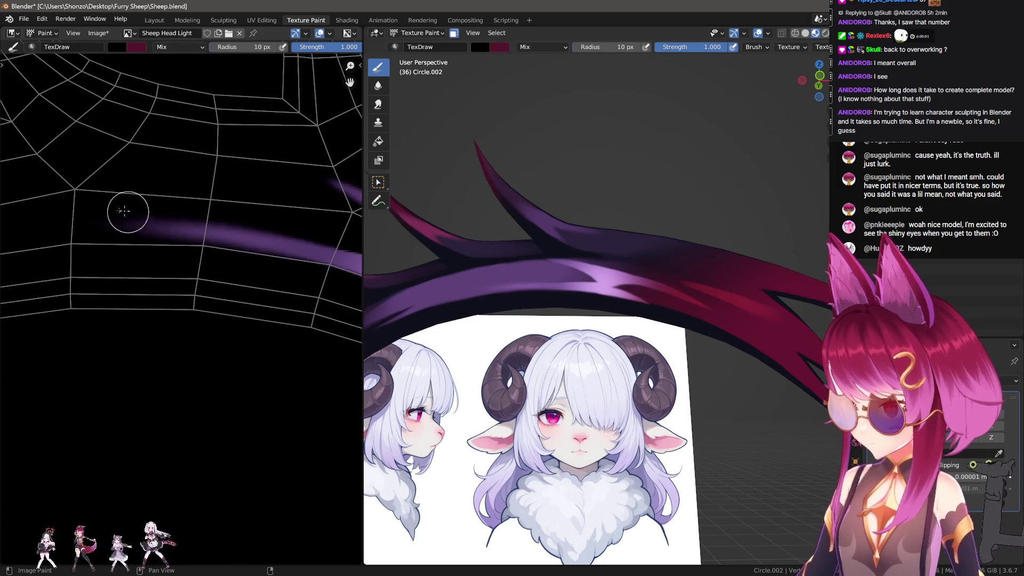
scroll(402, 229, up, 4)
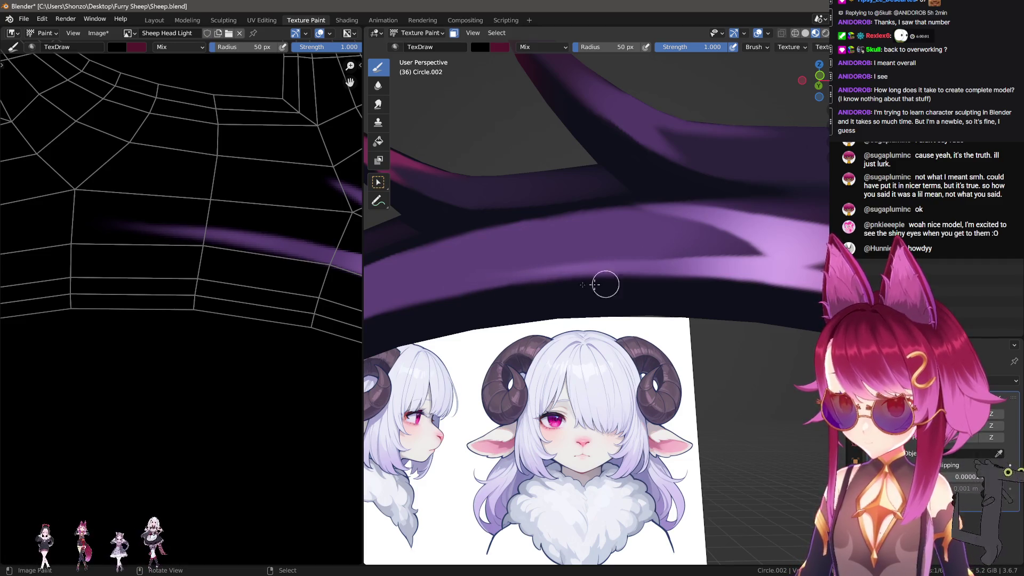
scroll(700, 295, down, 6)
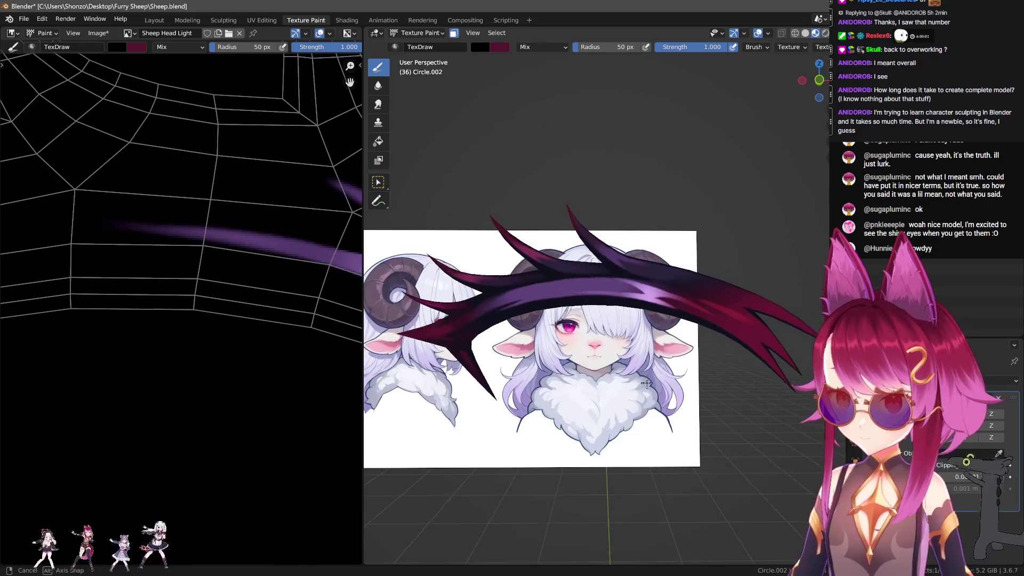
scroll(661, 382, down, 2)
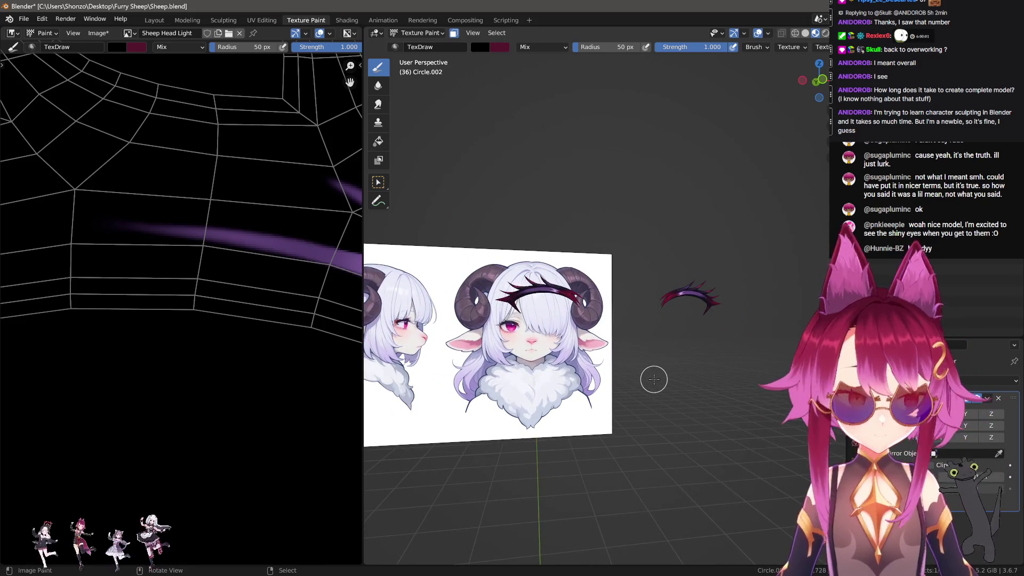
middle_drag(654, 380, 570, 316)
scroll(570, 315, up, 3)
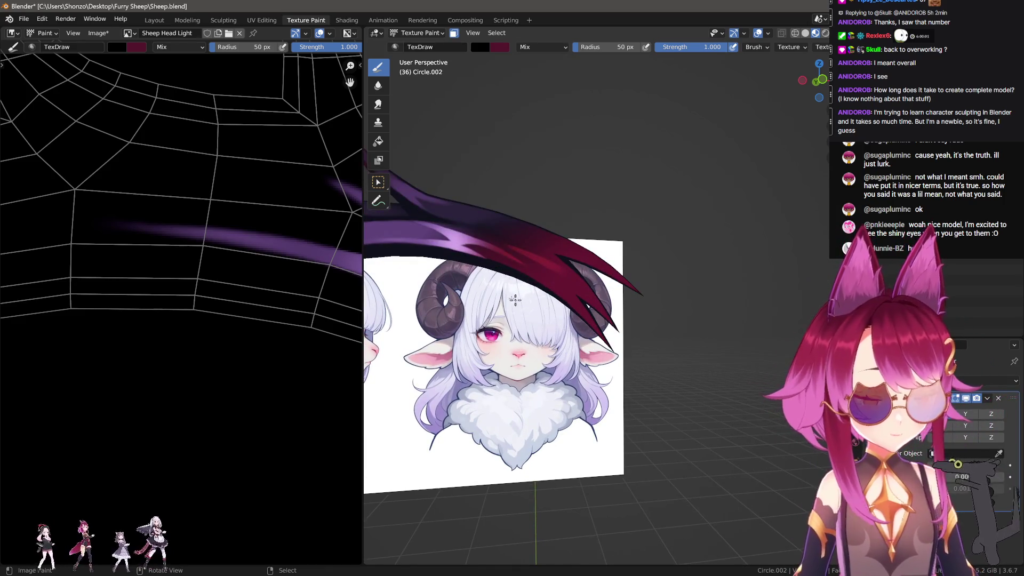
middle_drag(519, 301, 520, 282)
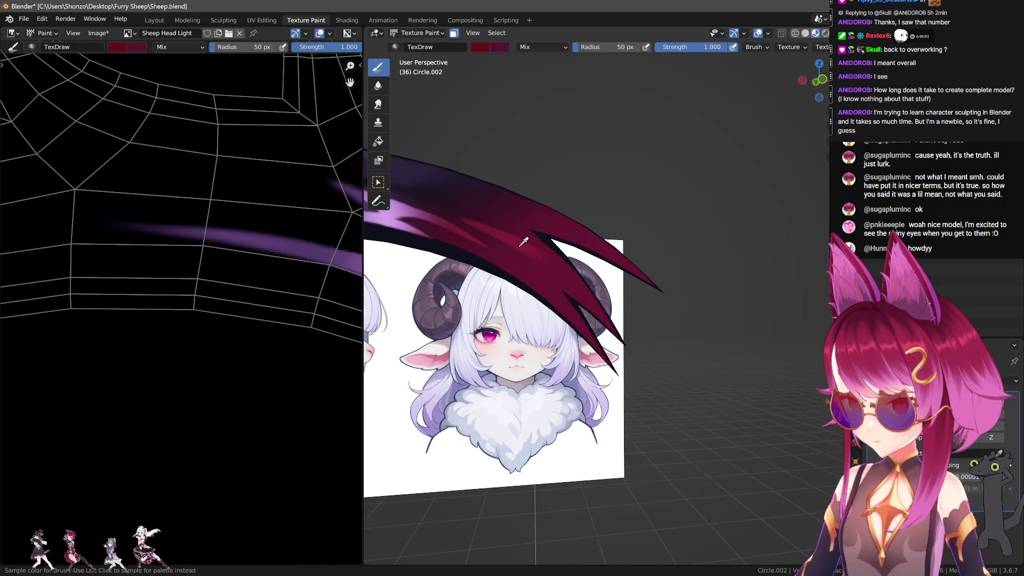
scroll(160, 267, down, 3)
scroll(155, 267, up, 4)
click(165, 272)
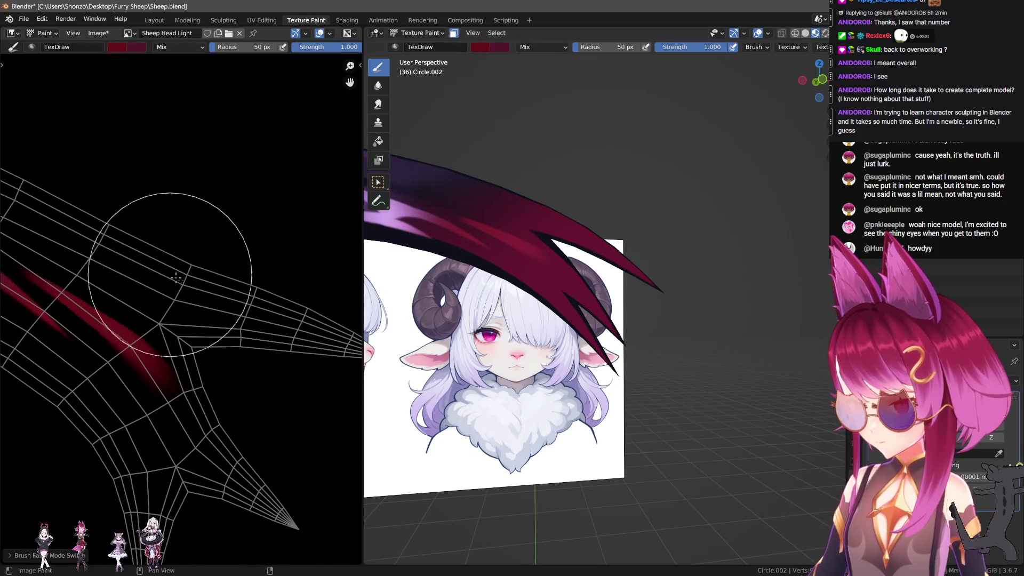
Test red dabs on the horn texture, undo them, and settle on 25 px at 0.6 strength.
click(166, 275)
key(f)
click(265, 332)
middle_drag(265, 332, 264, 303)
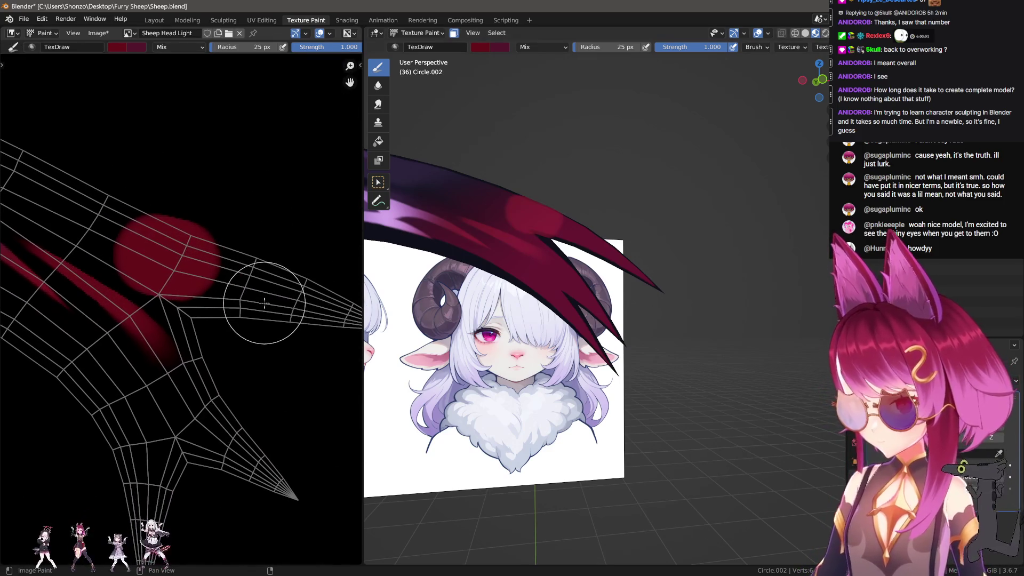
key(ctrl+z)
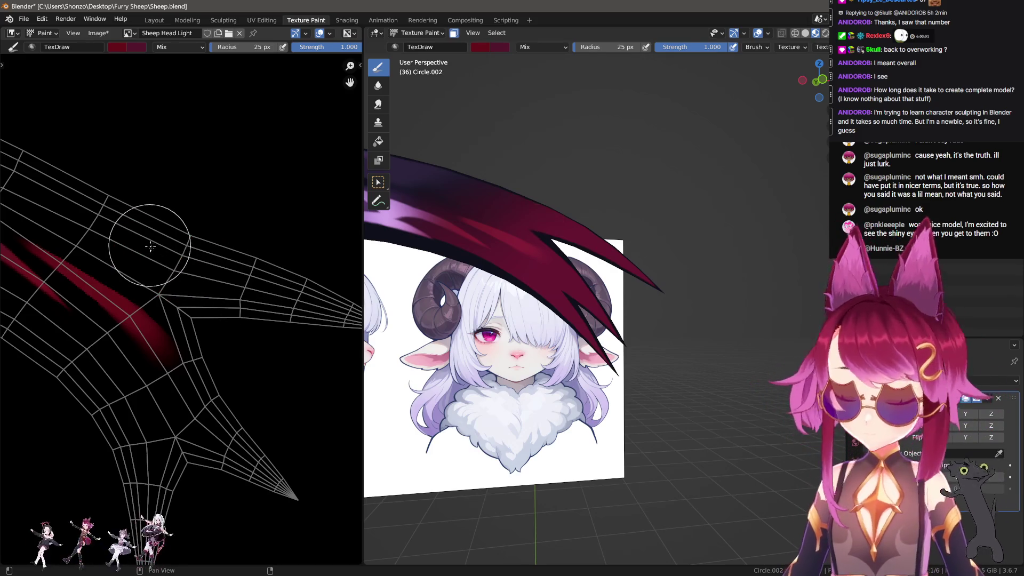
key(shift+f)
click(169, 267)
click(174, 263)
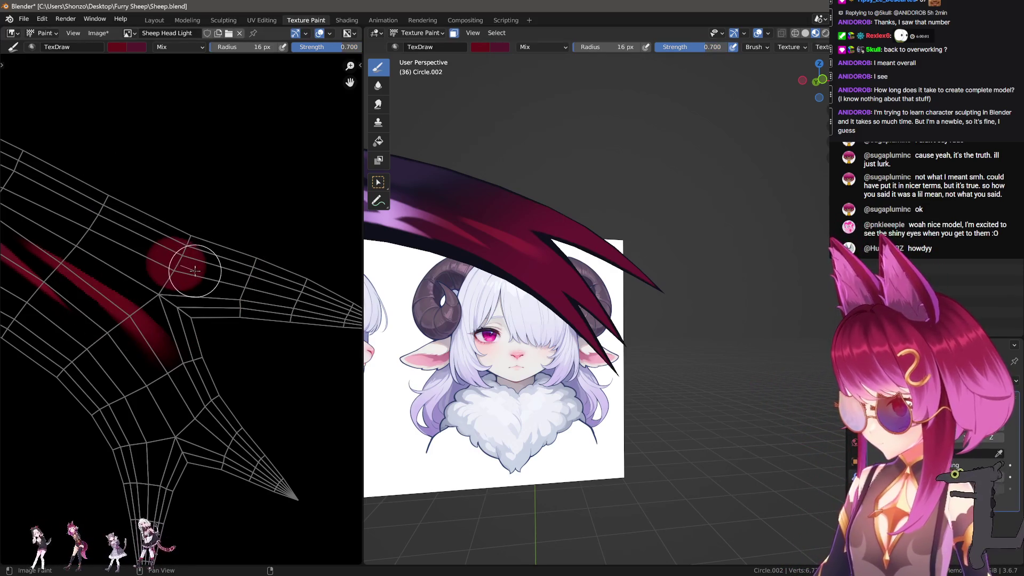
key(ctrl+z)
key(shift+f)
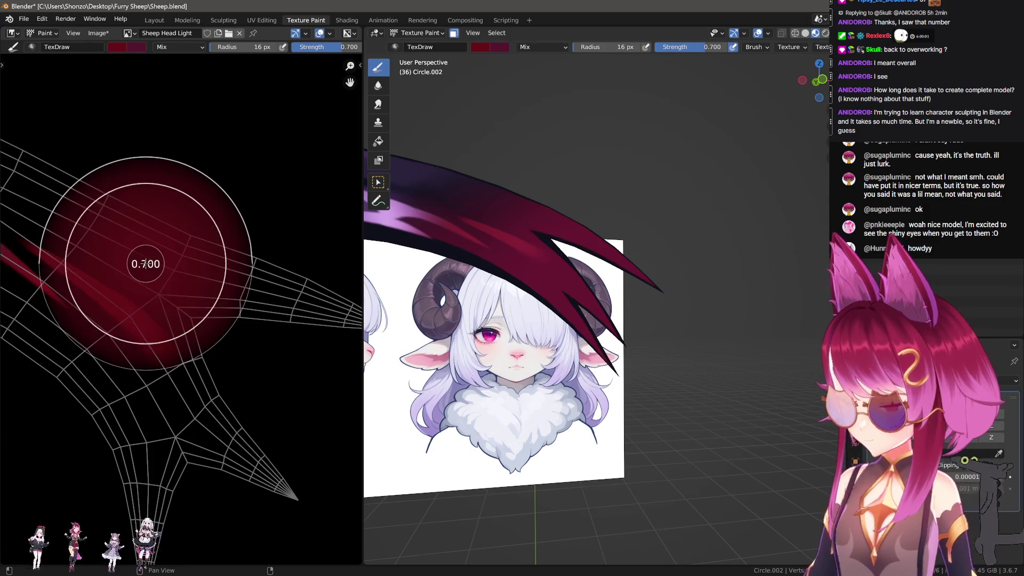
click(142, 263)
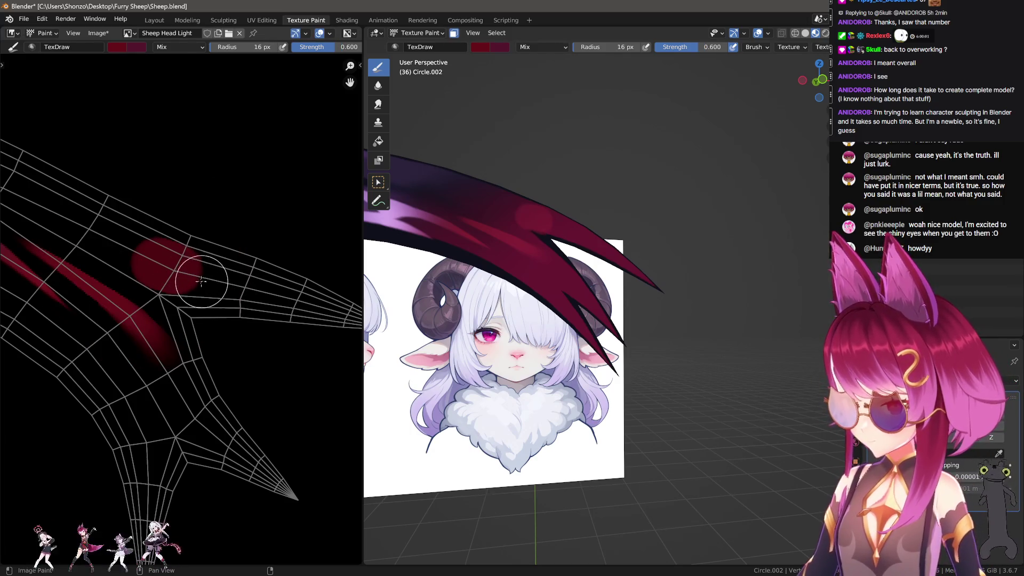
Smear the red streak up-left with a 23 px smear brush, then return to the draw brush.
key(shift+space)
key(3)
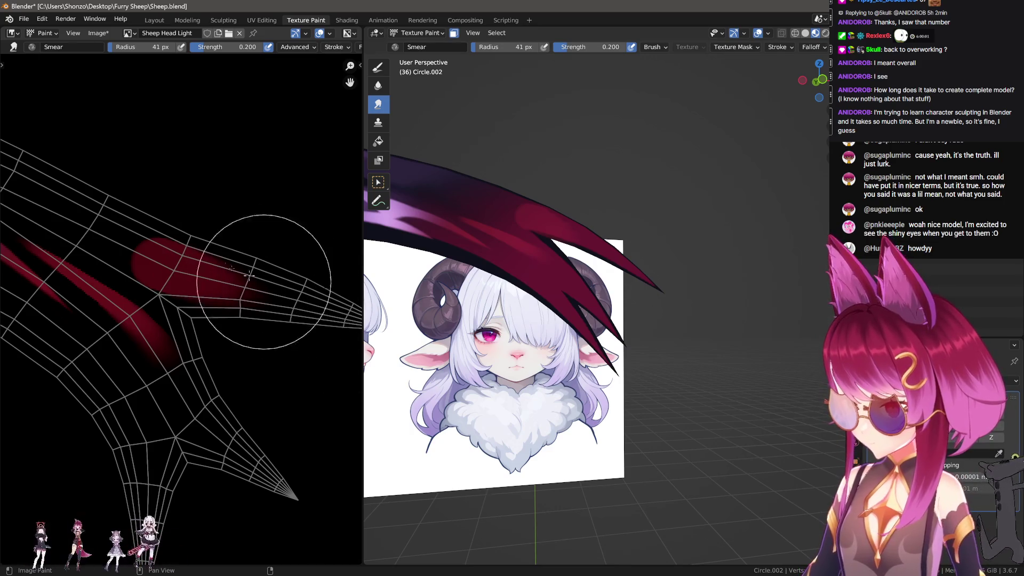
key(bracketleft)
middle_drag(155, 223, 238, 263)
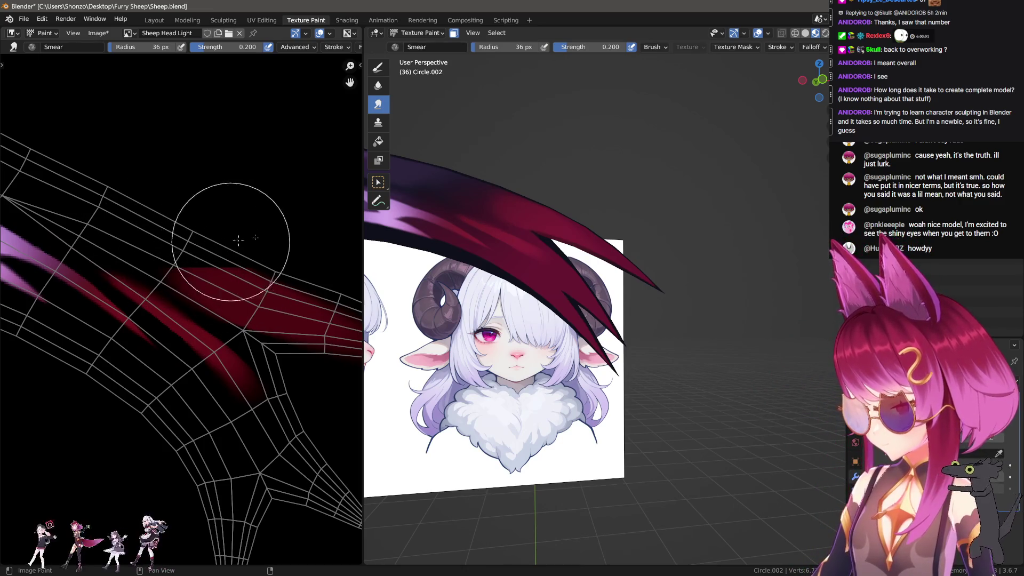
middle_drag(613, 215, 619, 242)
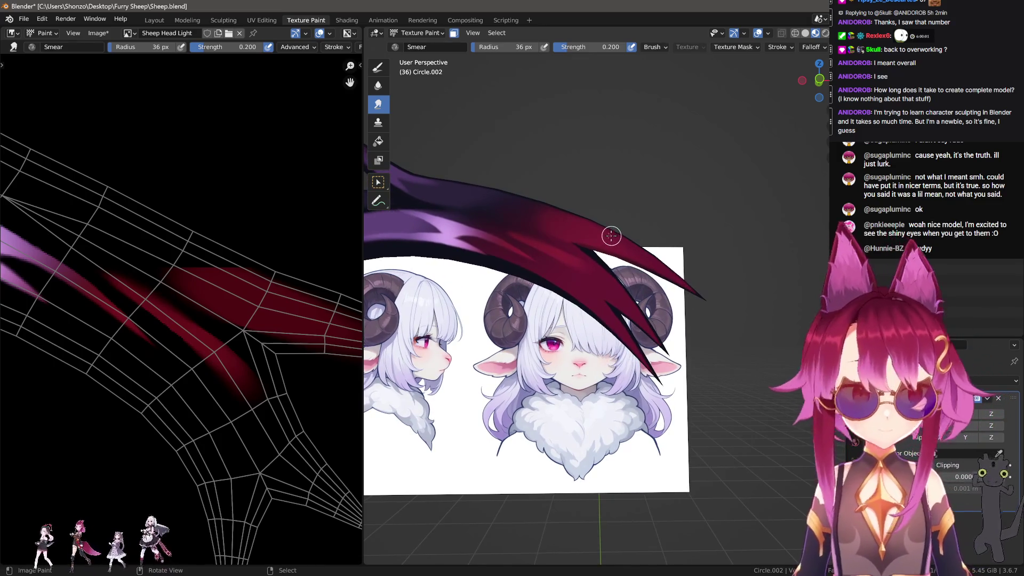
ctrl+middle_drag(183, 190, 267, 286)
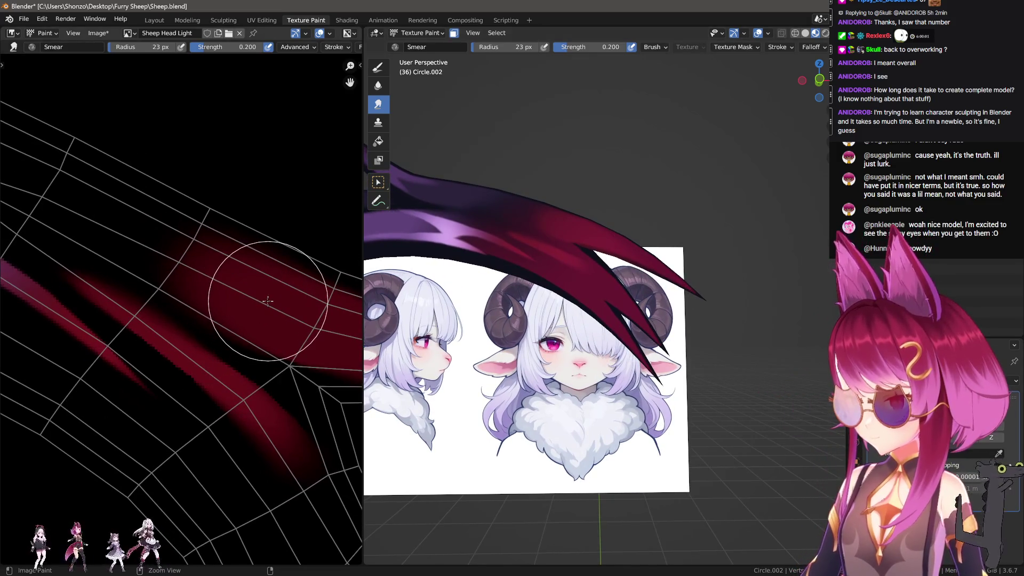
key(ctrl+f)
key(bracketleft)
key(bracketleft)
key(bracketleft)
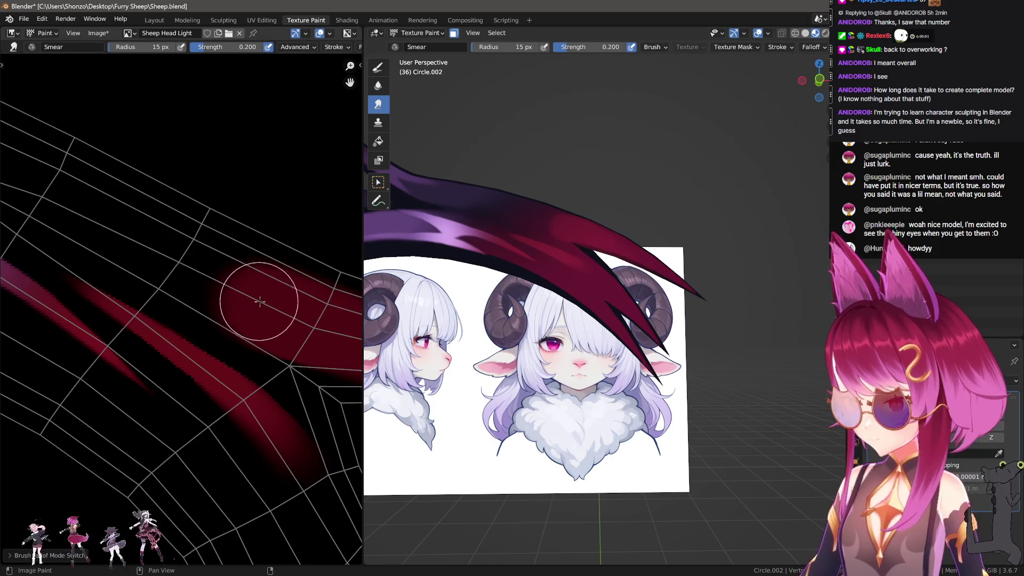
key(bracketright)
key(bracketright)
key(bracketright)
drag(253, 290, 213, 277)
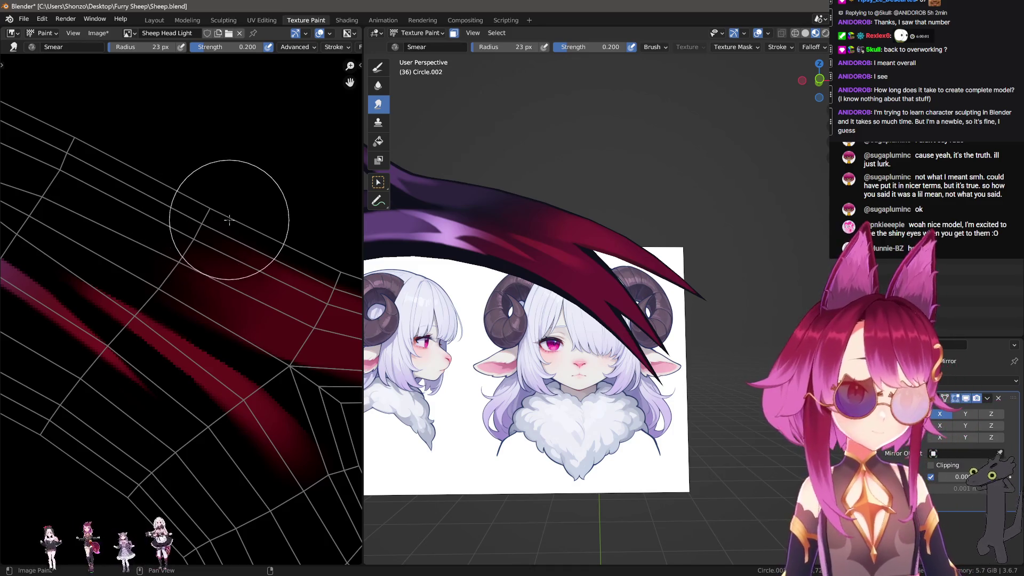
click(378, 66)
scroll(603, 252, up, 4)
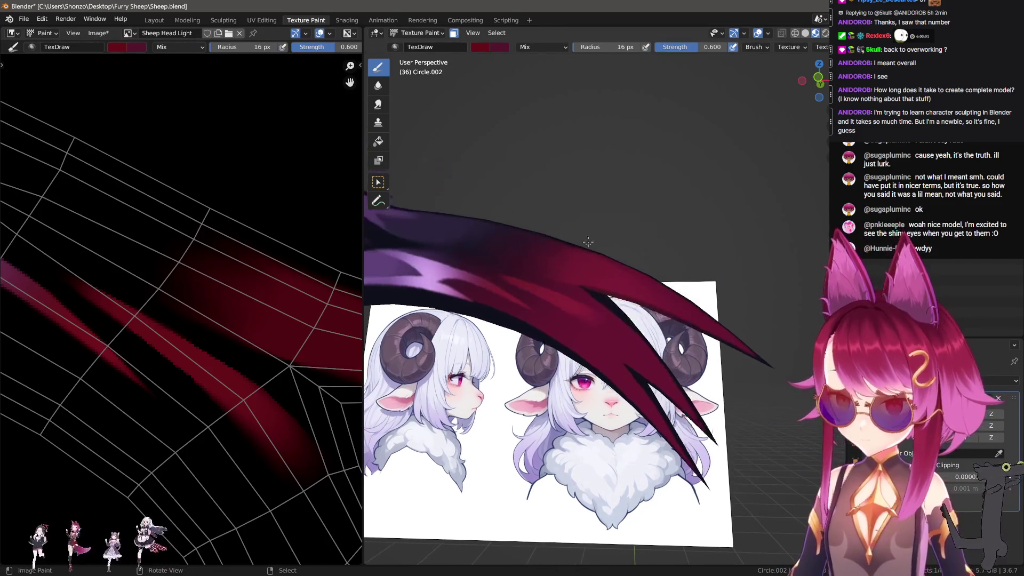
Paint a straight sharp-falloff stroke along the crimson horn spike.
middle_drag(603, 252, 620, 223)
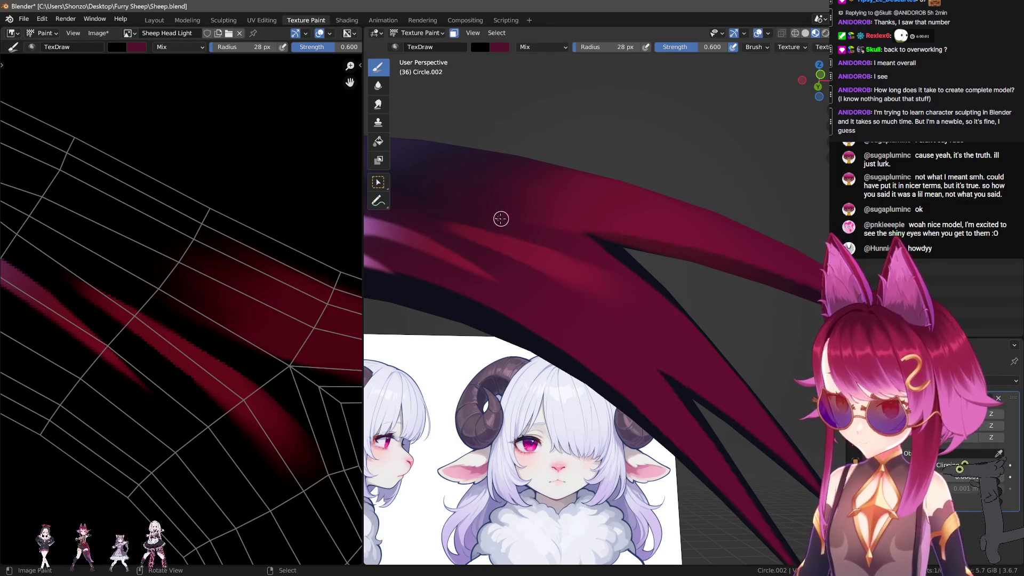
mouse_move(702, 258)
mouse_down()
mouse_move(583, 240)
mouse_move(624, 244)
mouse_up()
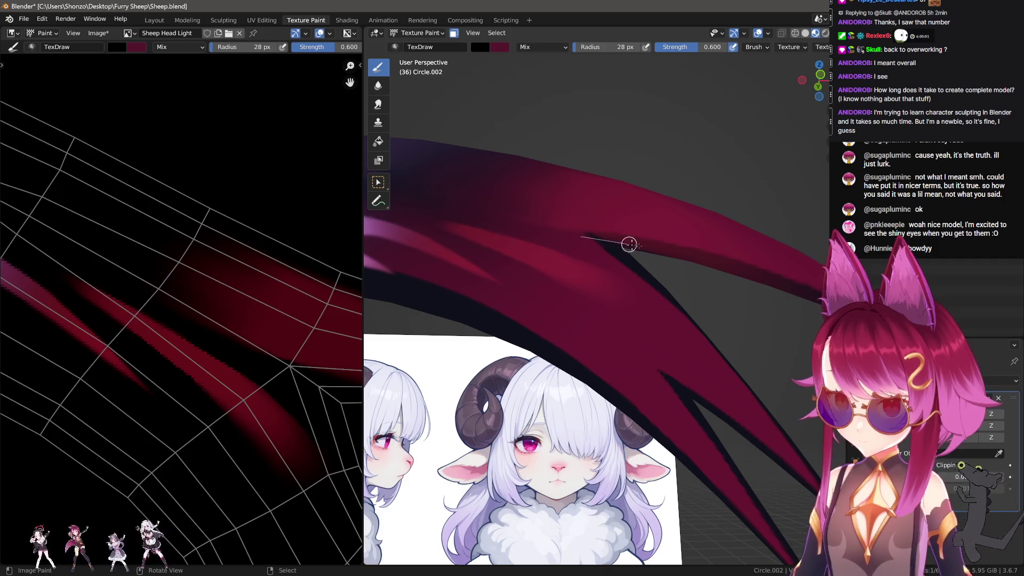
shift+middle_drag(772, 283, 709, 285)
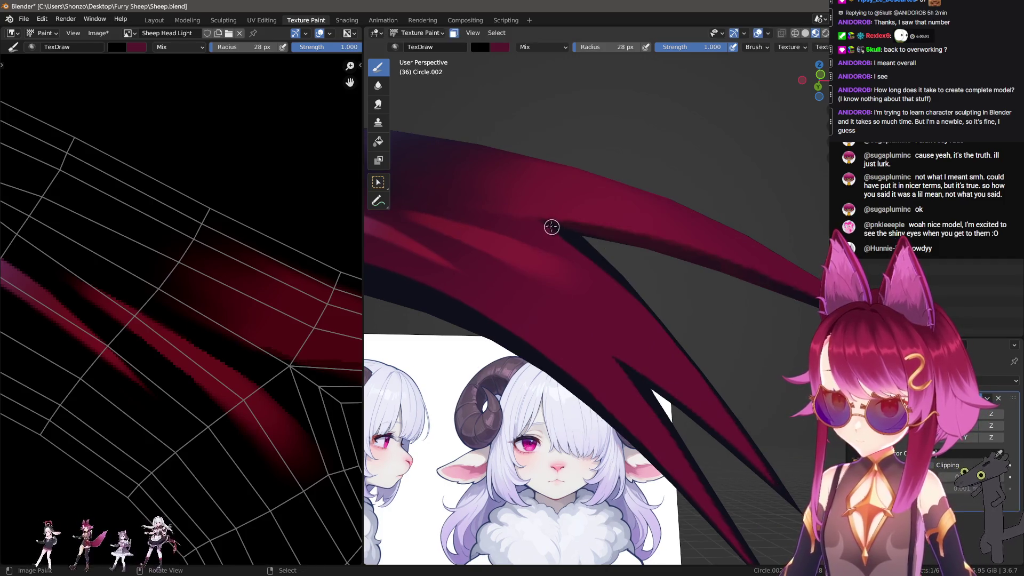
mouse_move(724, 273)
mouse_down()
mouse_move(572, 252)
mouse_move(646, 260)
mouse_up()
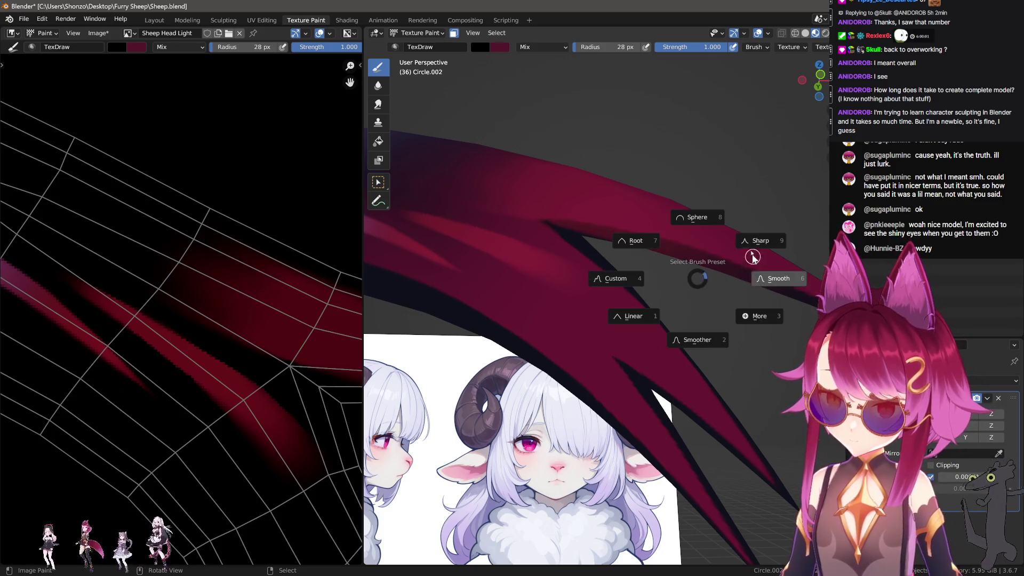
click(538, 228)
drag(678, 260, 789, 298)
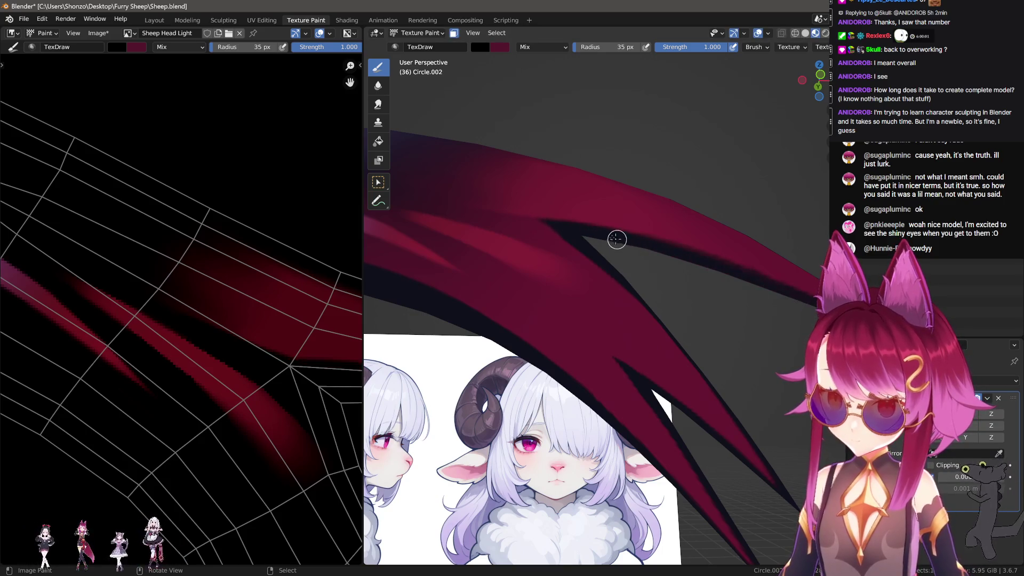
middle_drag(683, 261, 617, 245)
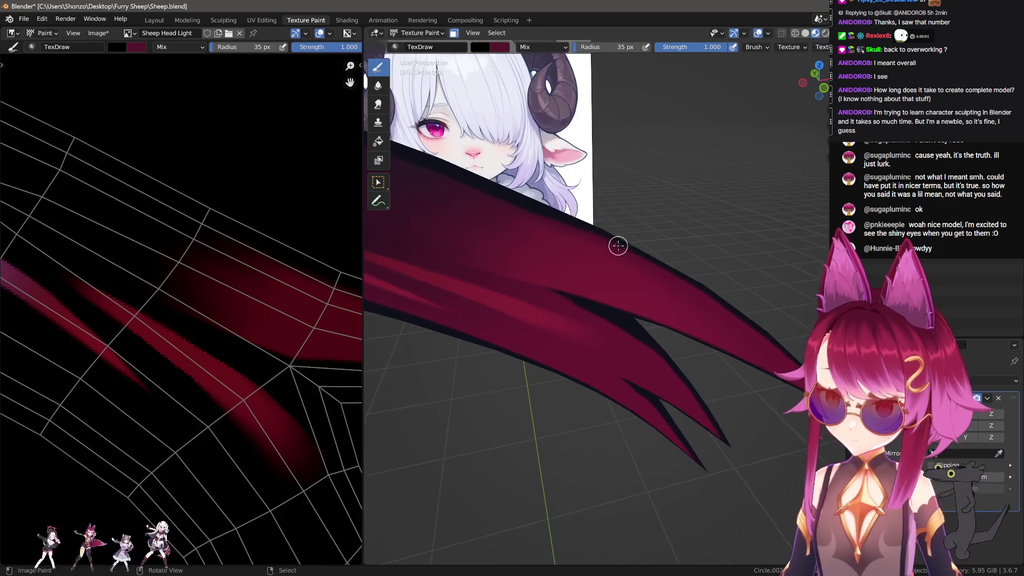
mouse_move(787, 339)
middle_down()
mouse_move(686, 258)
mouse_move(658, 329)
middle_up()
Switch to the smear brush and orbit to face the horn band.
key(shift+space)
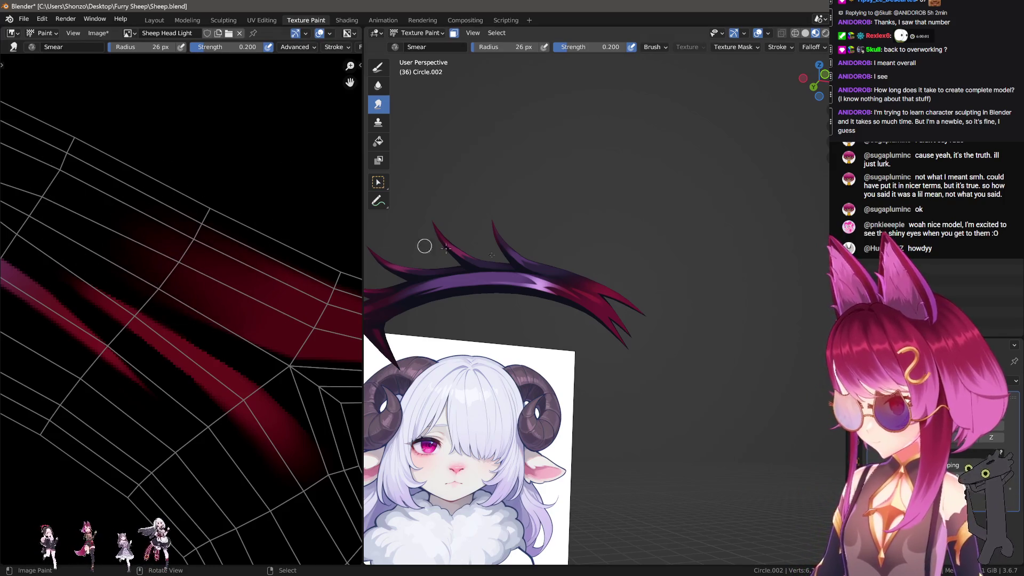
scroll(612, 313, up, 3)
scroll(632, 319, down, 5)
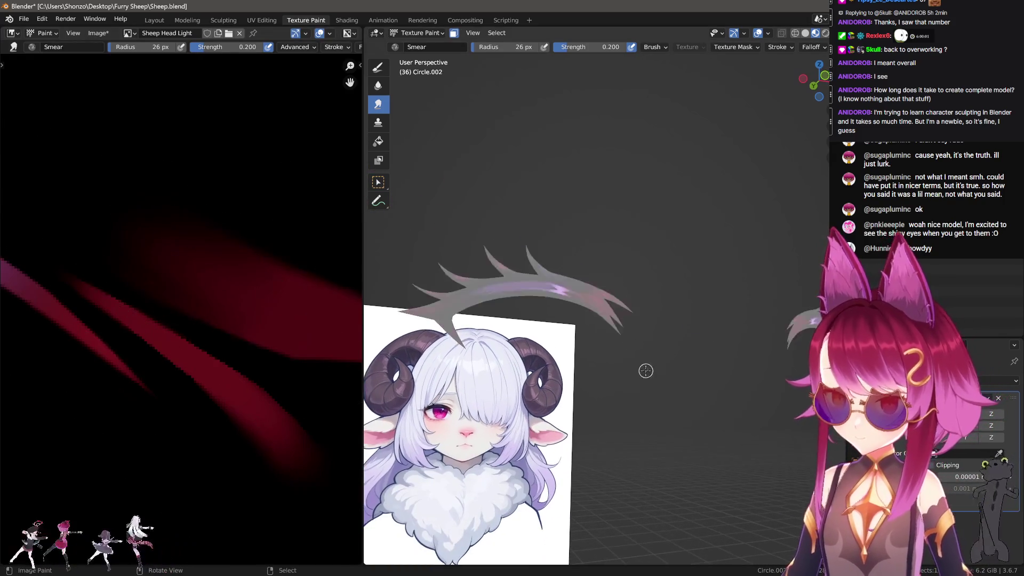
middle_drag(612, 318, 640, 348)
scroll(631, 336, up, 5)
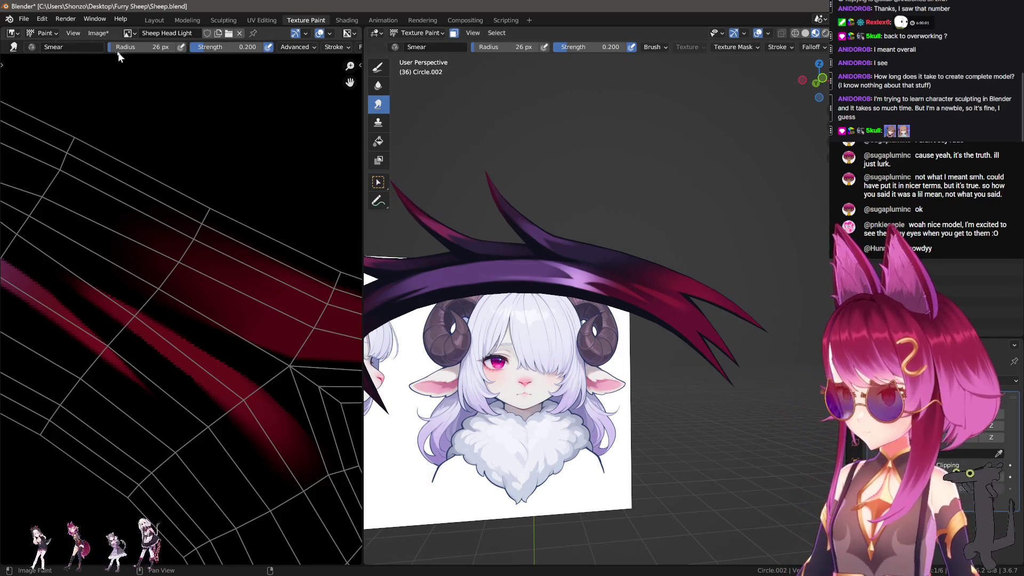
Save the edited Sheep Head Light texture with Alt+S.
click(98, 33)
scroll(251, 219, up, 2)
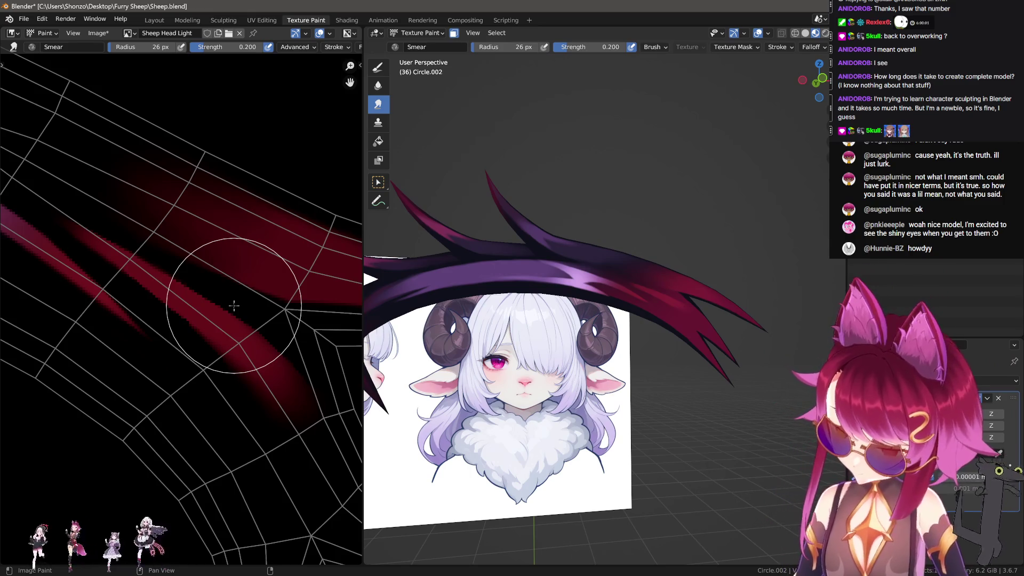
key(alt+s)
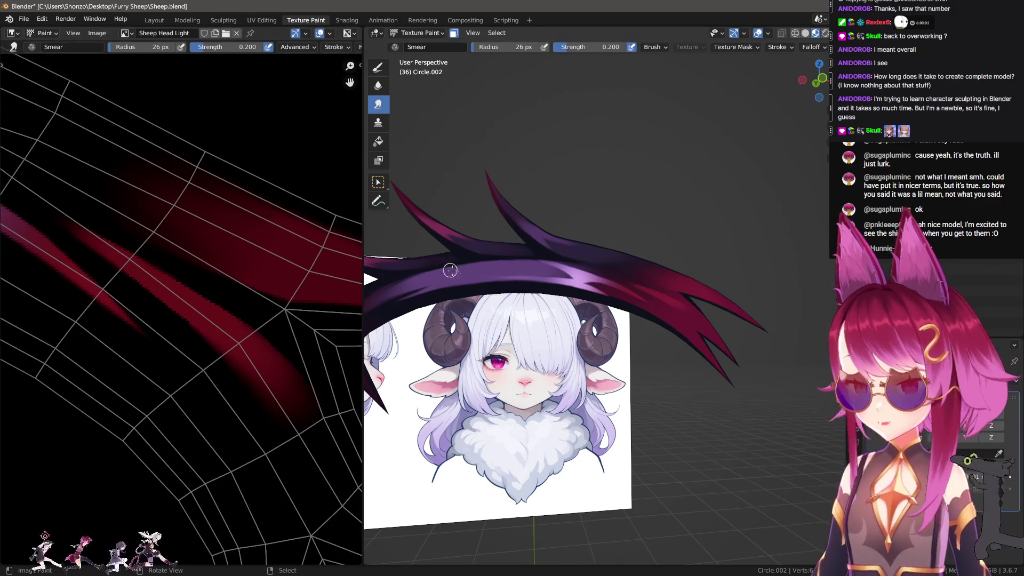
middle_drag(384, 320, 418, 306)
scroll(112, 242, down, 2)
Make the Sheep Head texture the active paint slot from the sidebar texture list.
key(n)
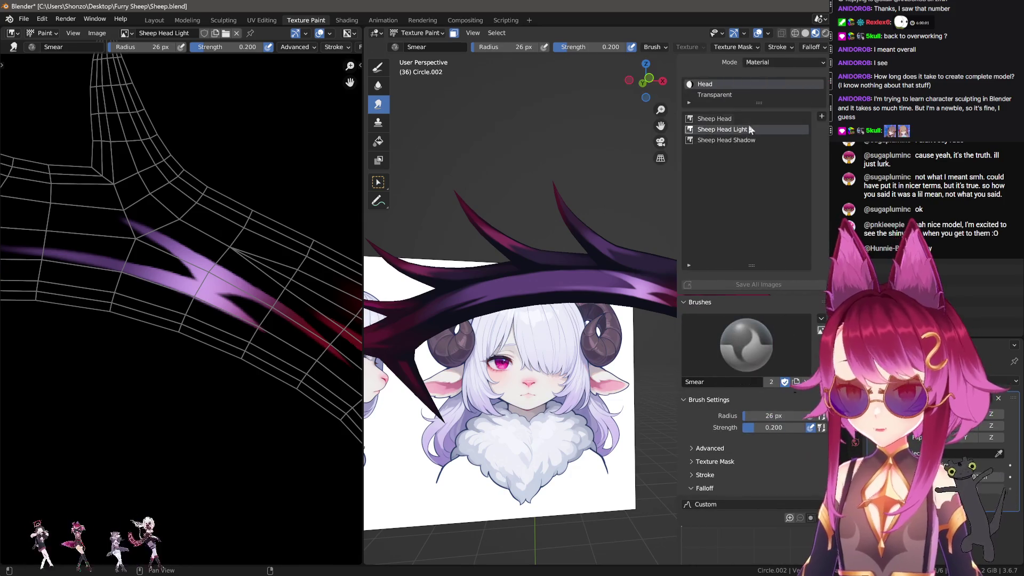
click(715, 118)
middle_drag(155, 213, 179, 256)
scroll(179, 257, up, 3)
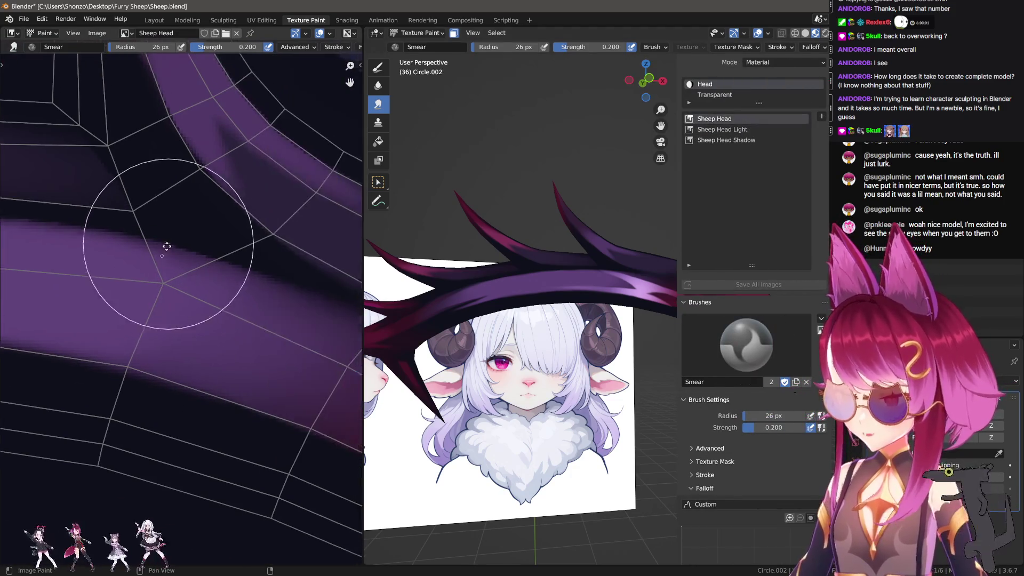
Sample a colour from the horn texture and set the brush radius to 32 px.
key(s)
click(148, 269)
key(f)
click(172, 373)
Sample the horn colour again and paint a straight stroke across the horn band.
middle_drag(512, 320, 571, 342)
scroll(571, 342, up, 5)
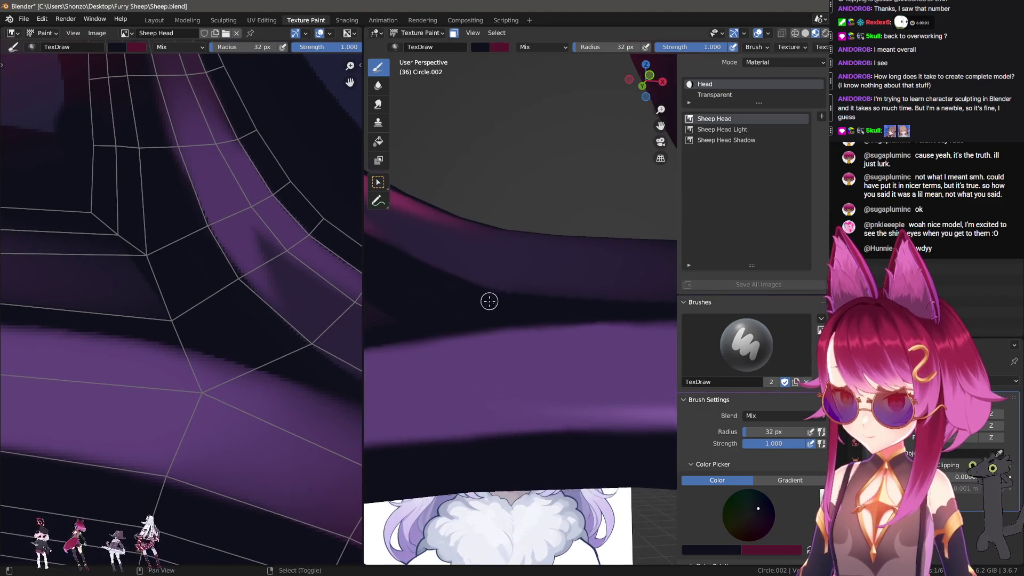
key(s)
drag(544, 285, 661, 309)
Shrink the brush step by step down to 46 px.
key(bracketleft)
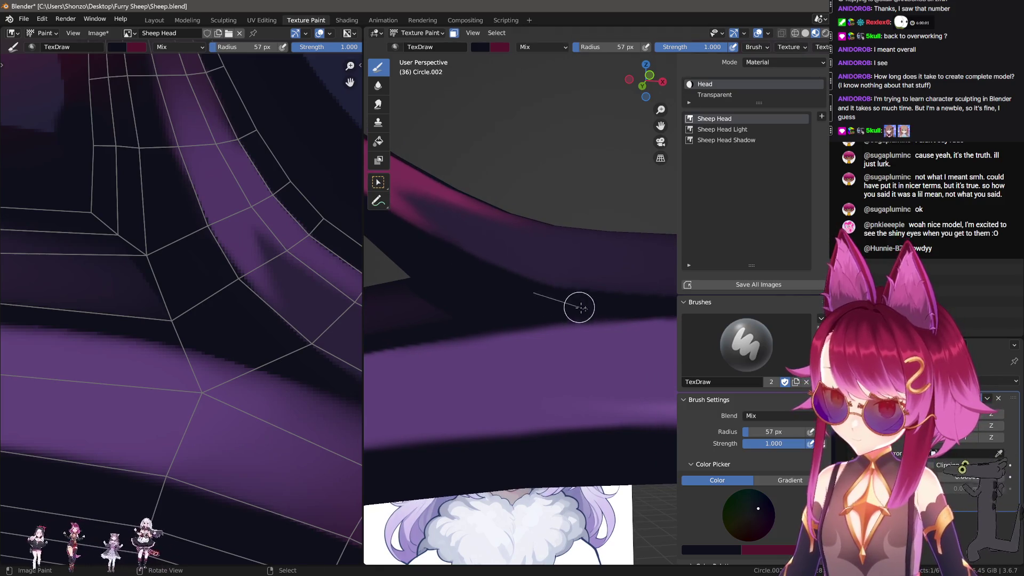
key(bracketleft)
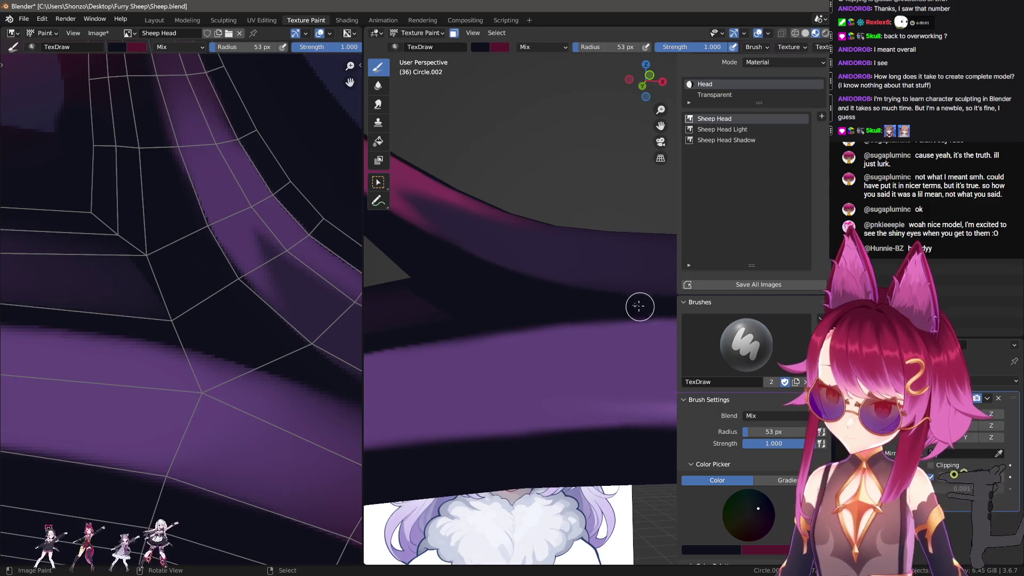
scroll(495, 308, up, 3)
key(bracketleft)
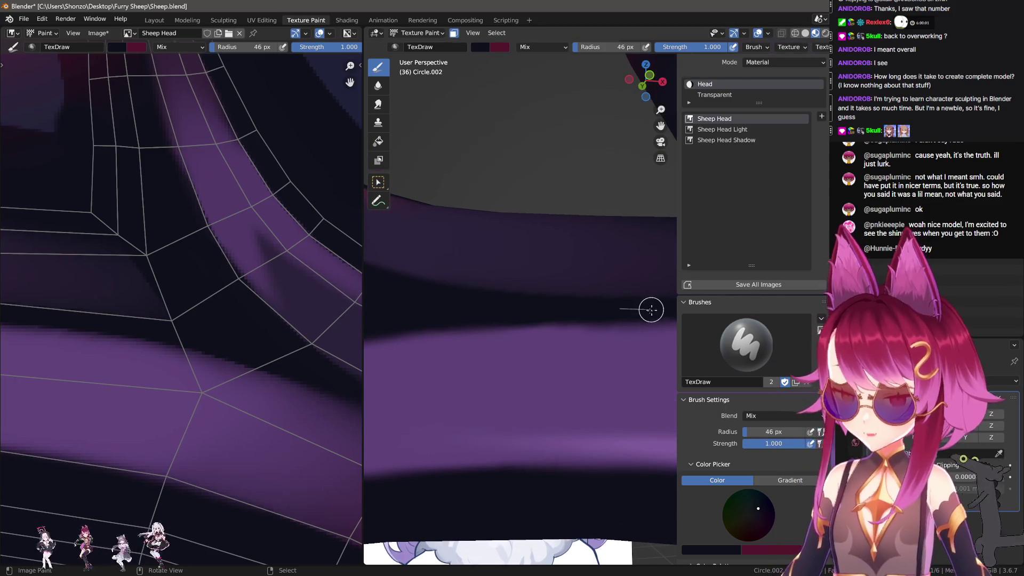
scroll(436, 320, down, 1)
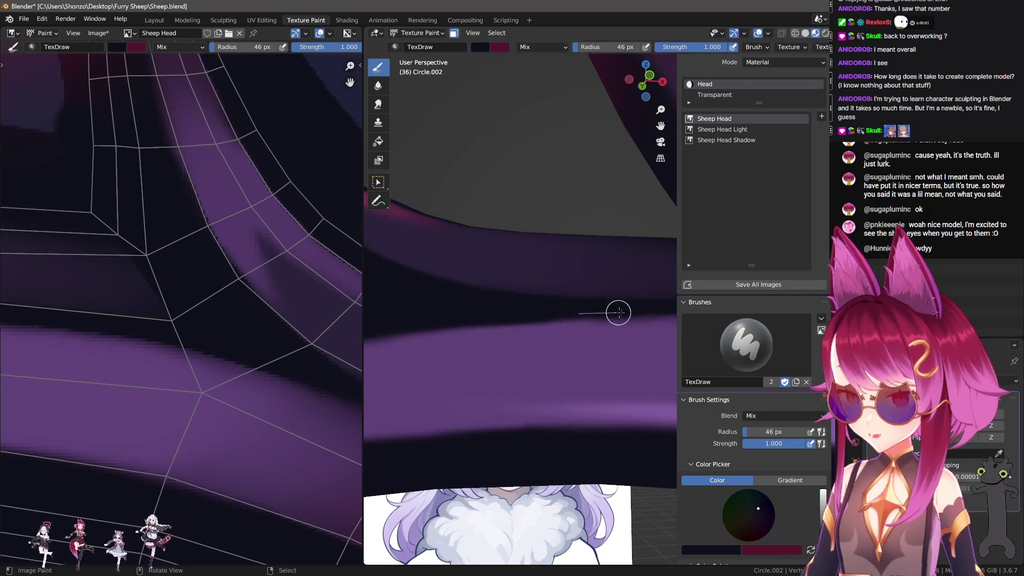
scroll(606, 315, down, 1)
Resize the brush to 37 px and tilt the view onto the horn.
key(f)
click(466, 317)
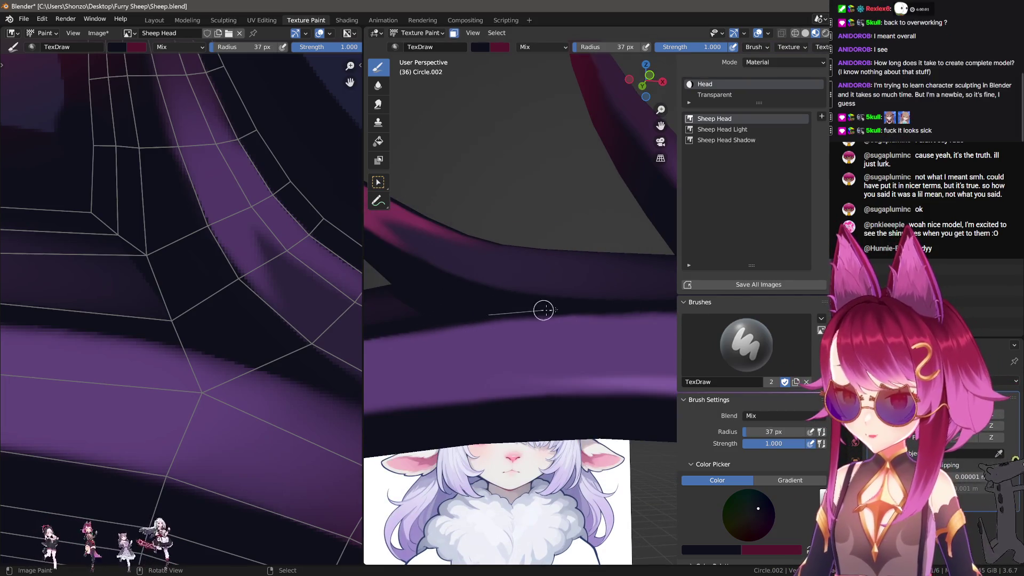
middle_drag(533, 315, 555, 329)
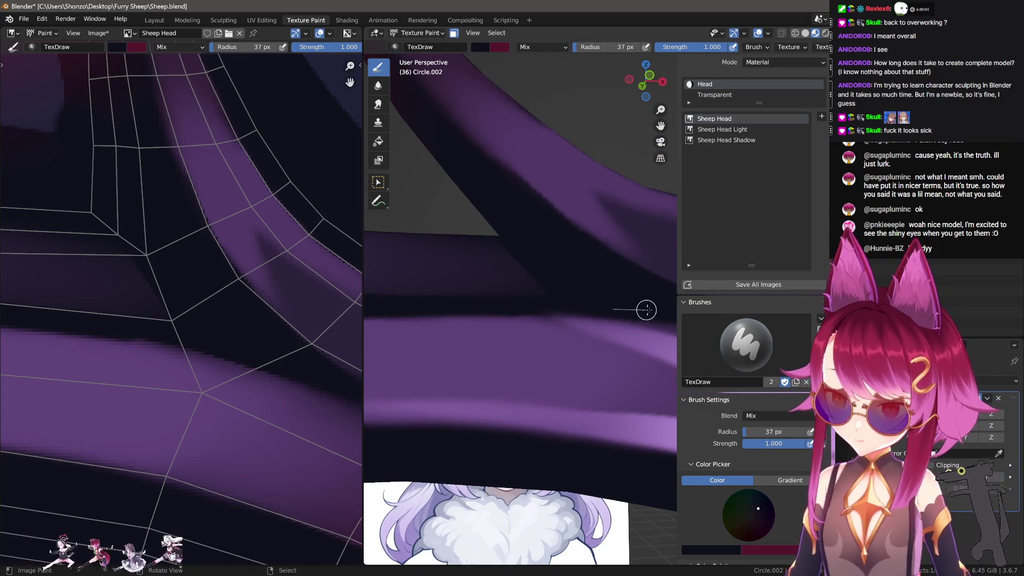
scroll(183, 183, down, 6)
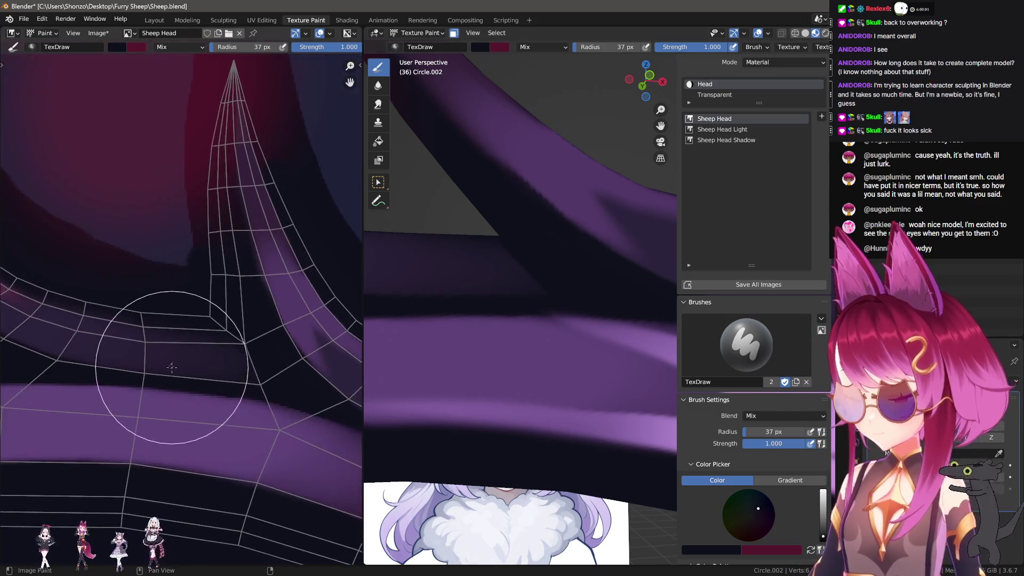
scroll(230, 355, up, 6)
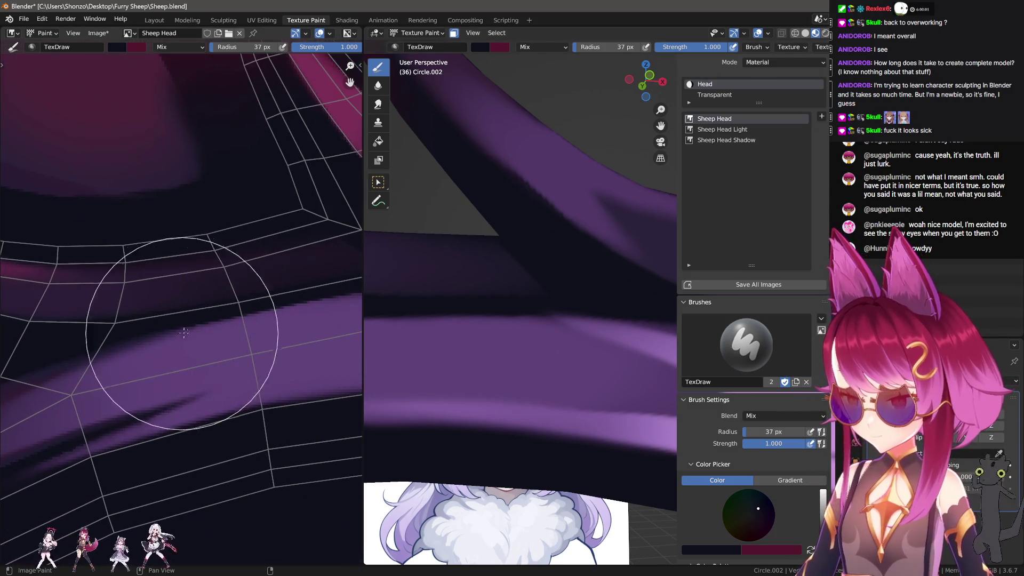
scroll(71, 342, up, 3)
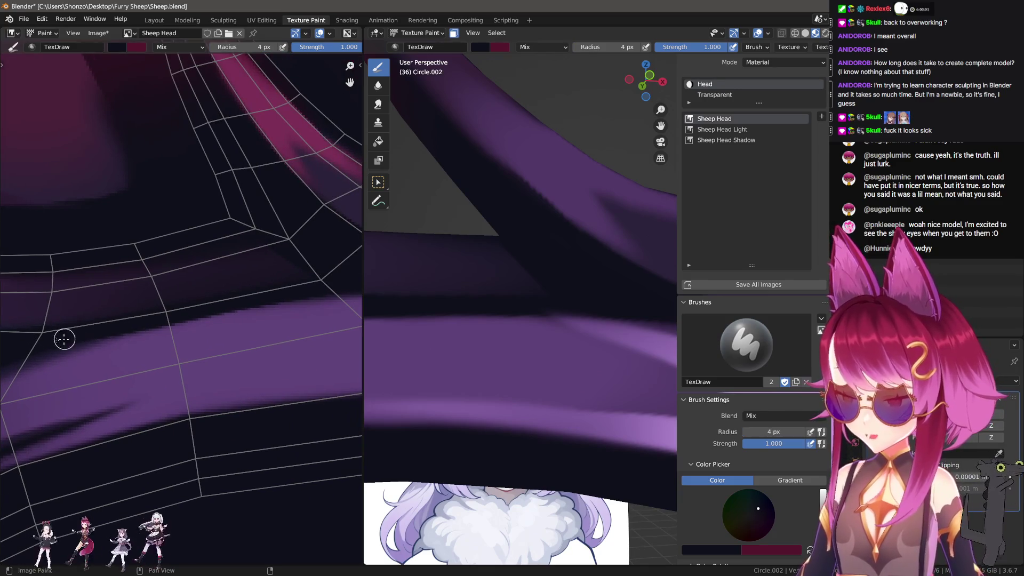
scroll(130, 308, down, 2)
Paint a thin dark line and a dark stroke along the purple horn band.
middle_drag(254, 279, 194, 292)
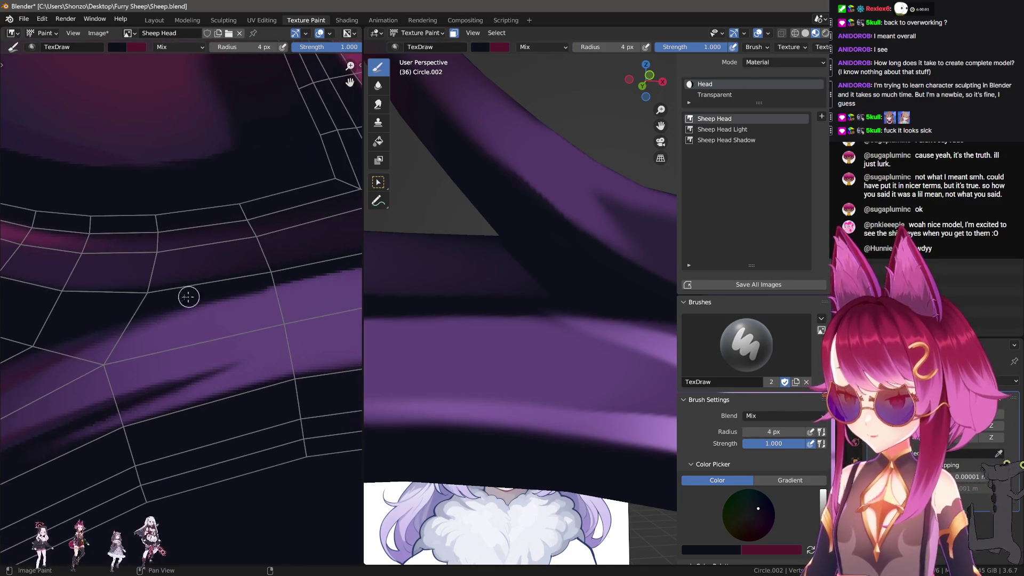
drag(201, 296, 402, 255)
scroll(178, 297, up, 3)
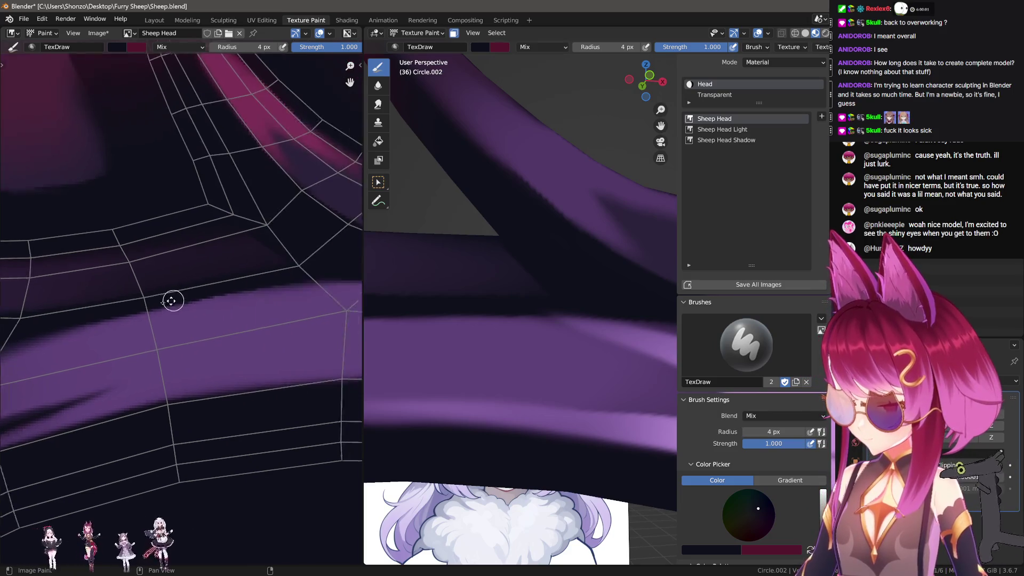
drag(230, 292, 296, 283)
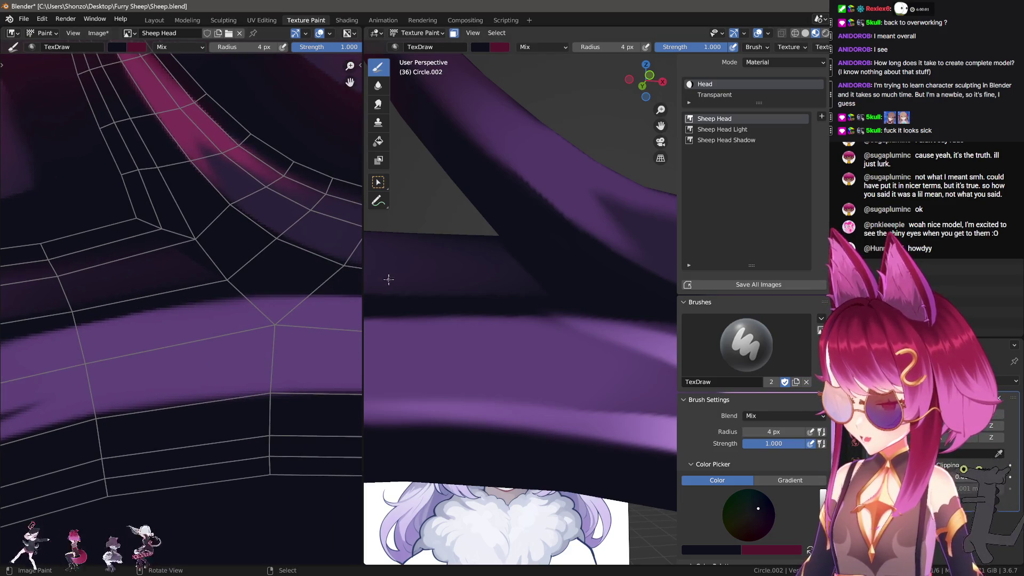
Set the brush radius to 51 px and hide the texture slot sidebar.
mouse_move(540, 285)
middle_down()
mouse_move(567, 279)
mouse_move(492, 309)
middle_up()
key(f)
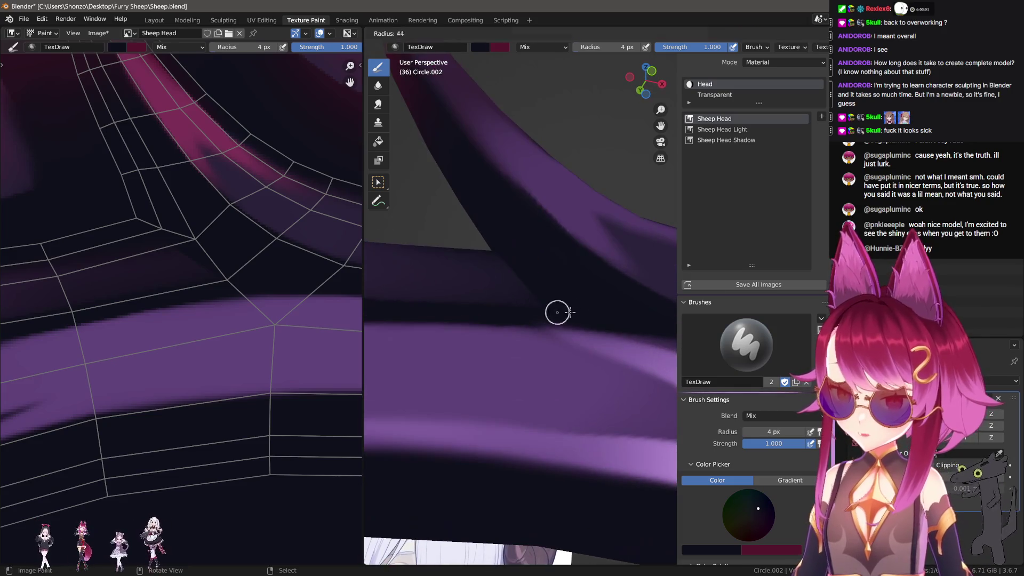
click(532, 316)
mouse_move(635, 318)
middle_down()
mouse_move(601, 343)
mouse_move(602, 359)
mouse_move(570, 240)
middle_up()
key(n)
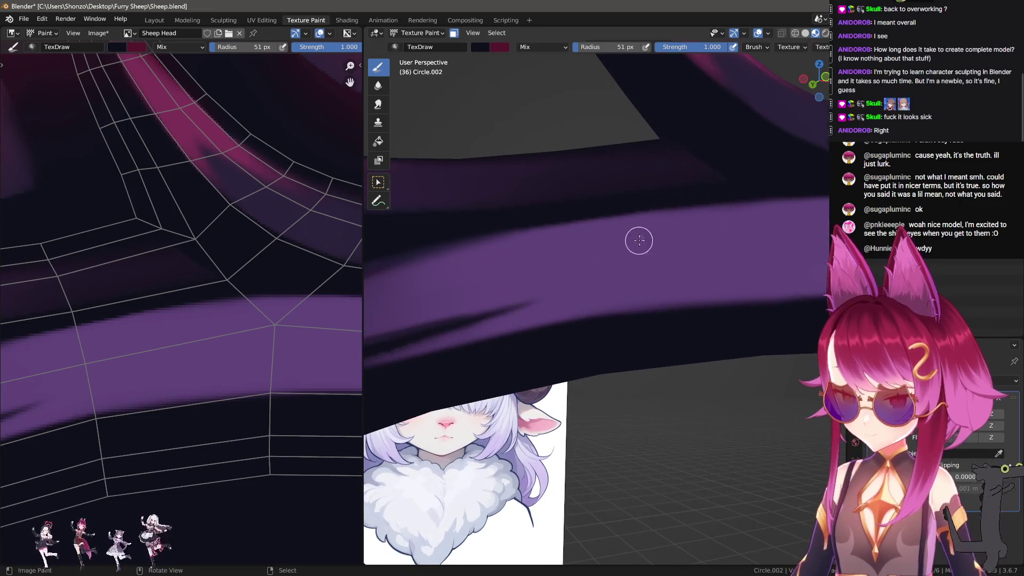
At a 43 px radius, paint dark over the purple band and its upper edge.
key(f)
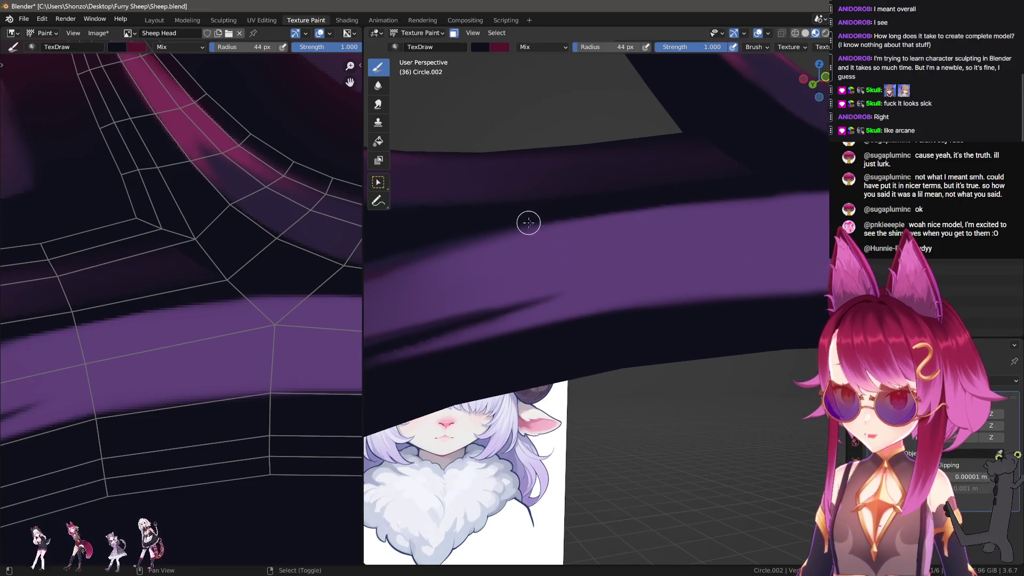
key(ctrl+z)
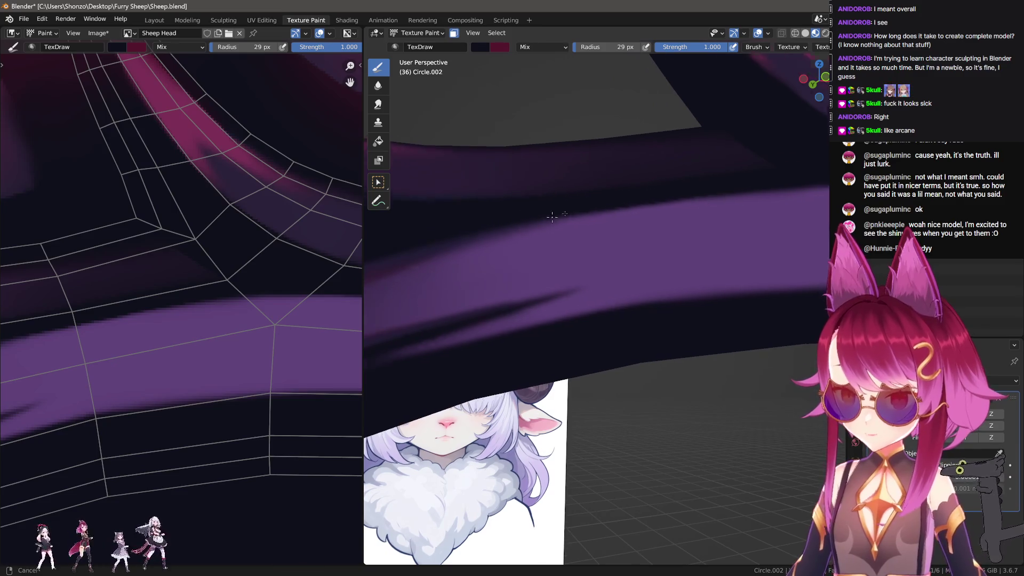
click(641, 195)
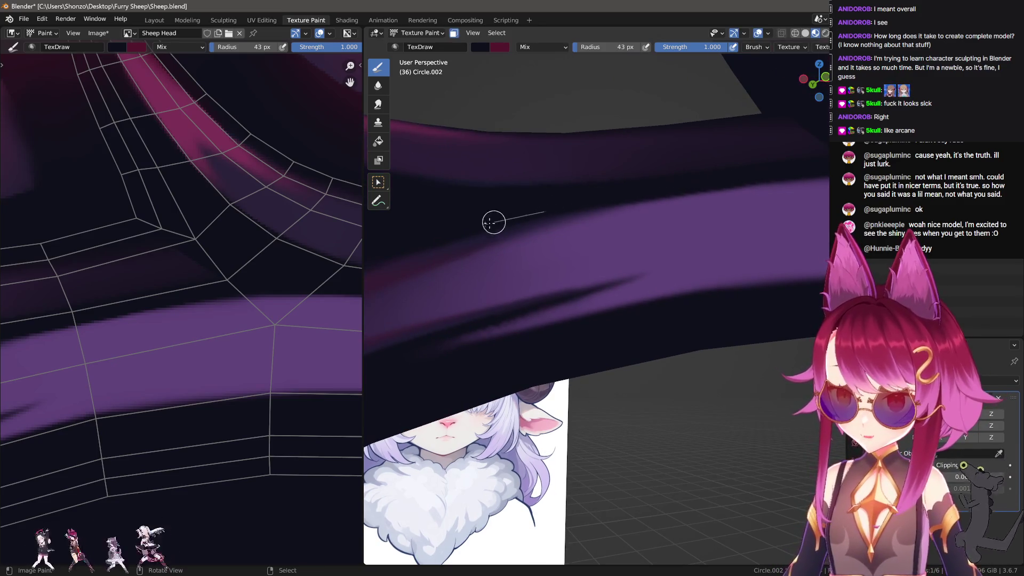
middle_drag(483, 238, 637, 190)
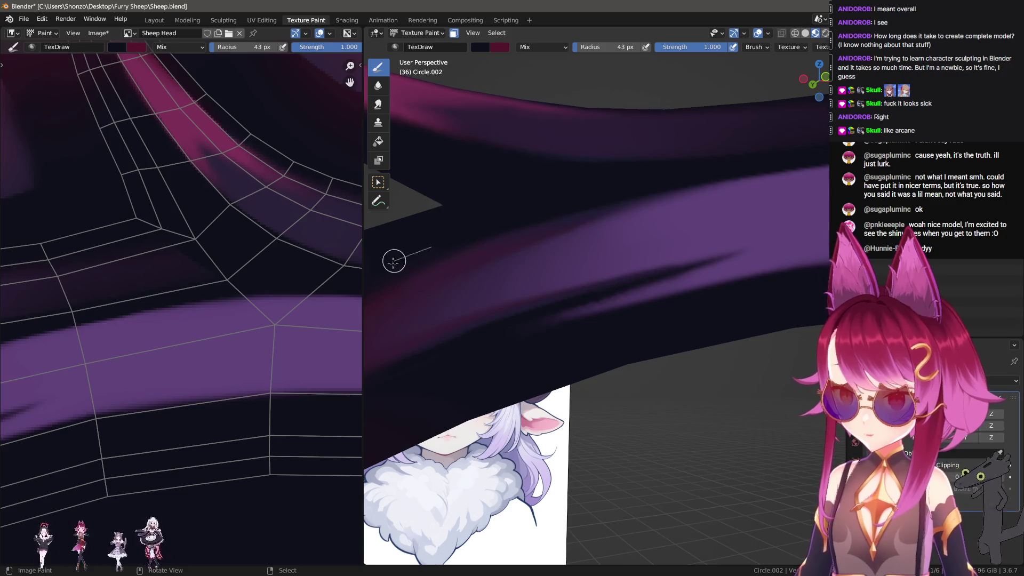
middle_drag(394, 261, 505, 216)
mouse_move(672, 166)
middle_down()
mouse_move(622, 154)
mouse_move(537, 203)
mouse_move(576, 286)
mouse_move(549, 292)
mouse_move(583, 313)
mouse_move(632, 284)
middle_up()
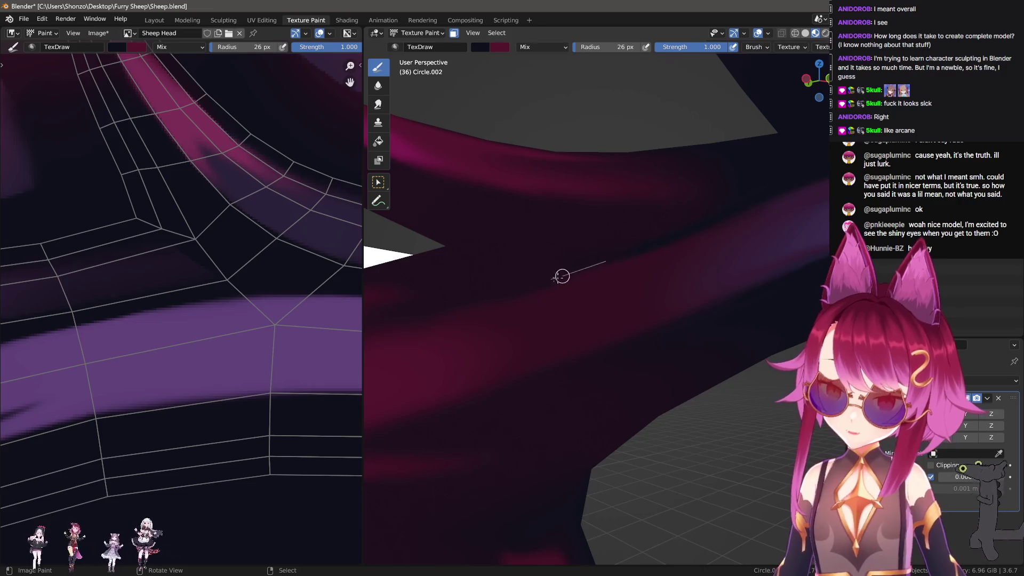
Switch to the Smear brush and orbit around the horn toward the sheep reference.
scroll(331, 252, down, 3)
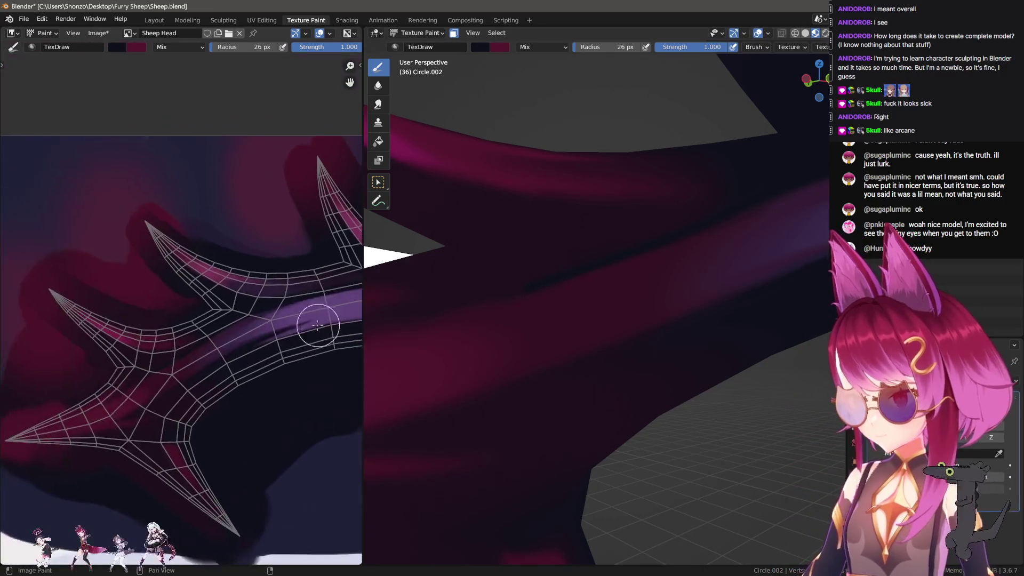
scroll(231, 366, up, 5)
scroll(162, 328, up, 5)
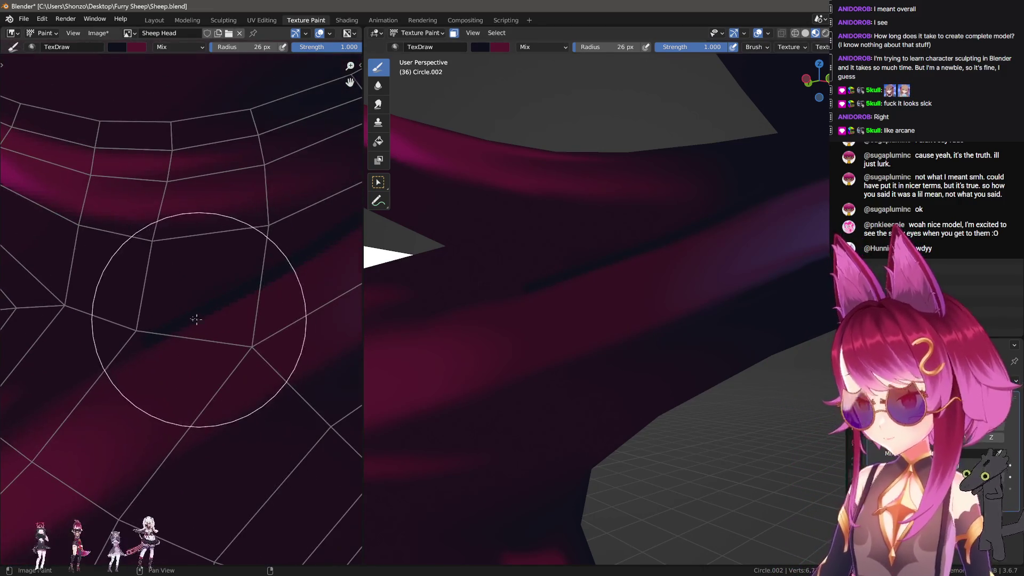
key(shift+space)
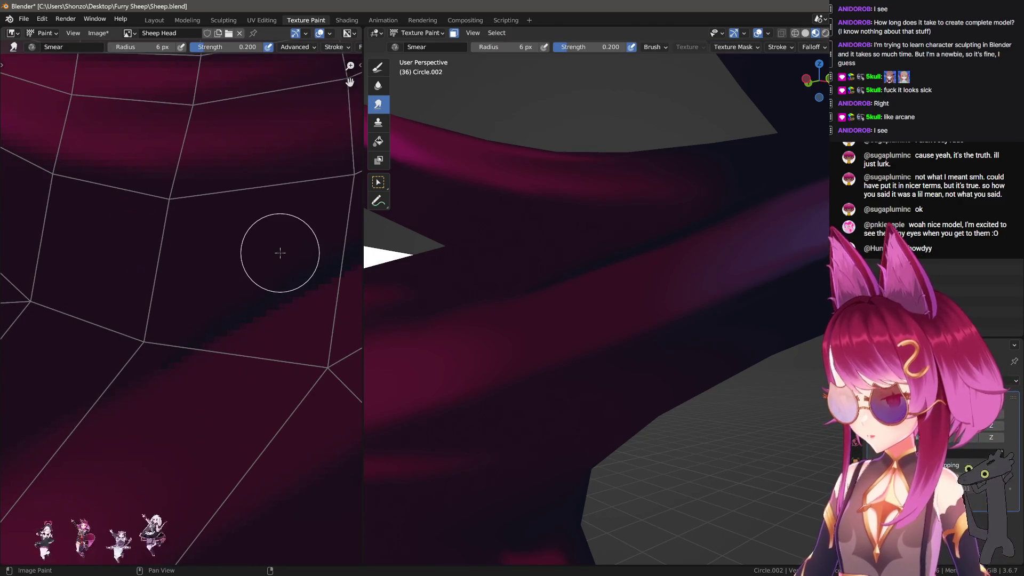
scroll(240, 373, down, 3)
scroll(210, 434, up, 3)
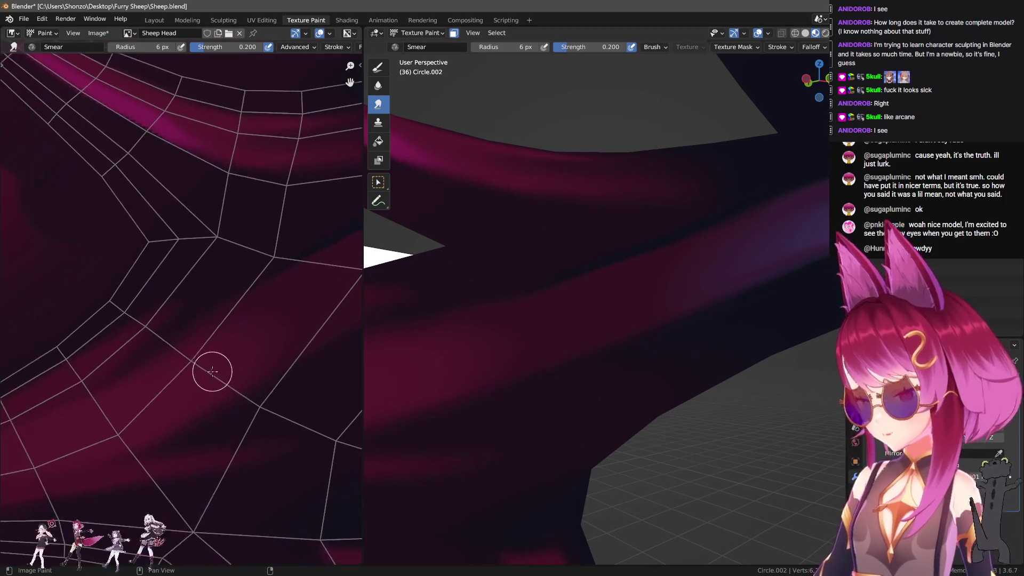
middle_drag(496, 341, 563, 317)
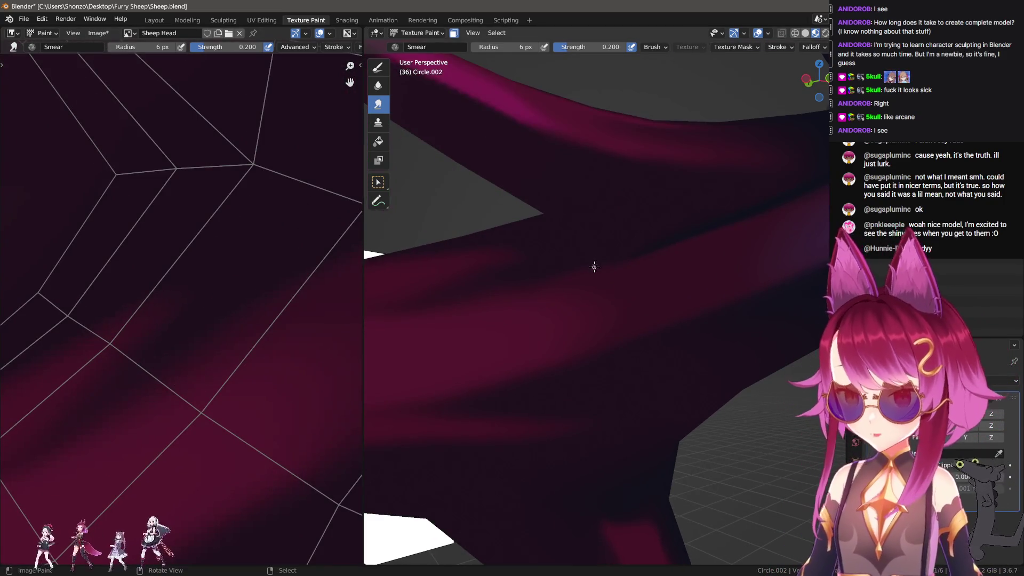
middle_drag(591, 274, 605, 293)
Return to the TexDraw brush and set its radius to 33 px.
key(1)
key(f)
mouse_move(508, 251)
middle_down()
mouse_move(547, 247)
mouse_move(546, 265)
mouse_move(565, 261)
mouse_move(567, 276)
middle_up()
click(547, 247)
key(f)
click(471, 291)
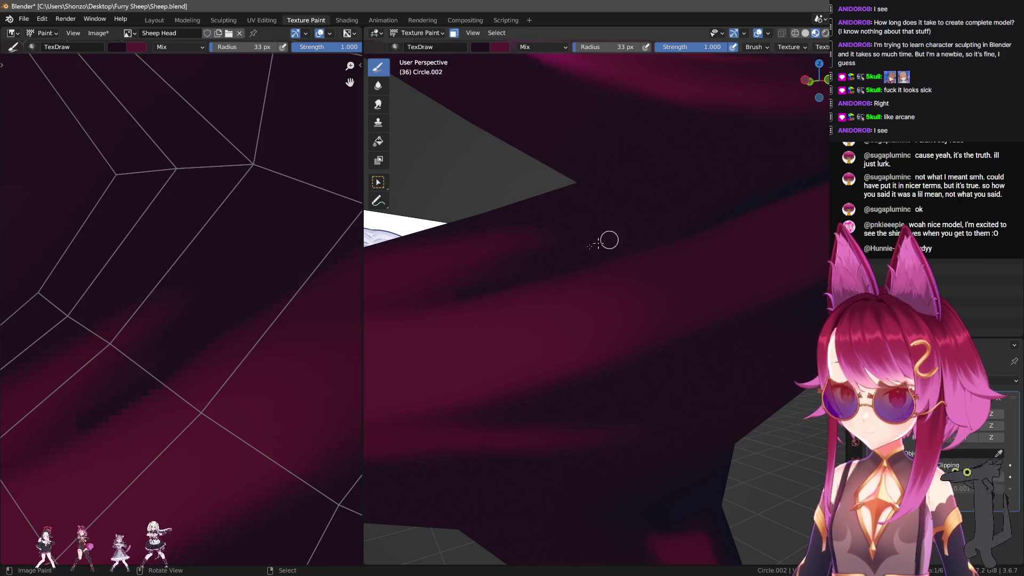
Smear the horn colours, then reveal hidden faces and view the sheep face from the front.
scroll(245, 374, down, 1)
key(3)
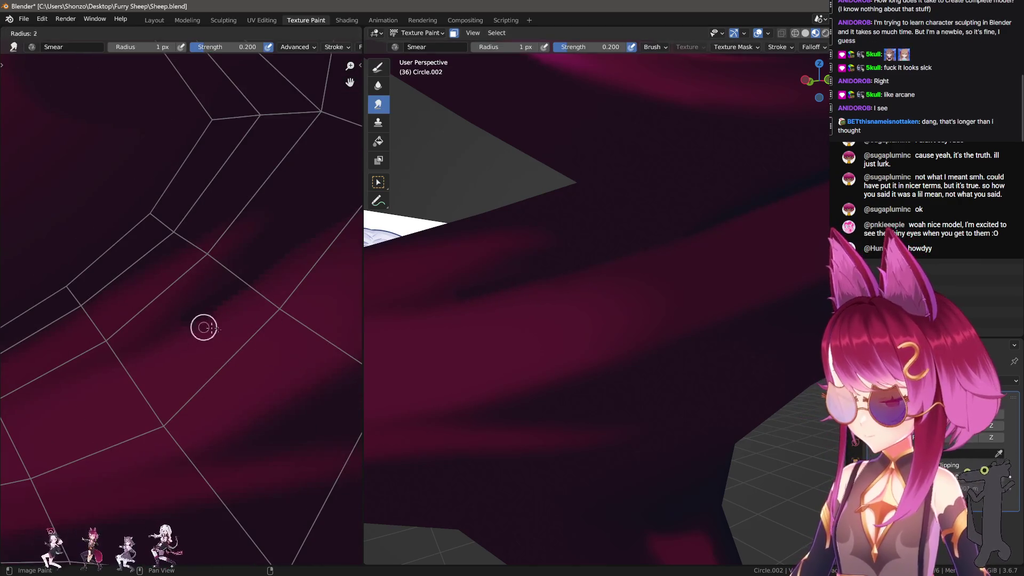
middle_drag(523, 318, 549, 315)
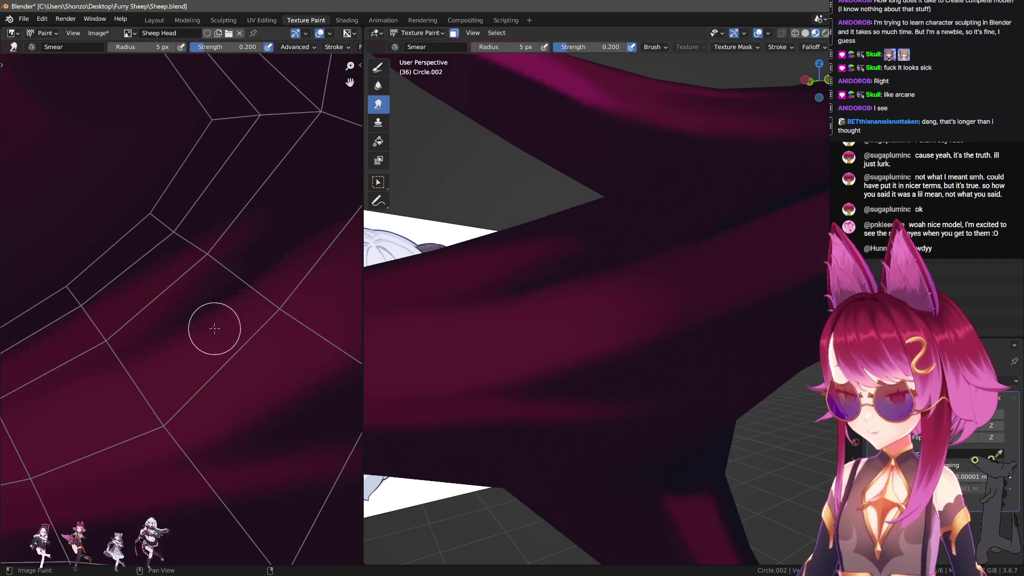
scroll(226, 320, up, 2)
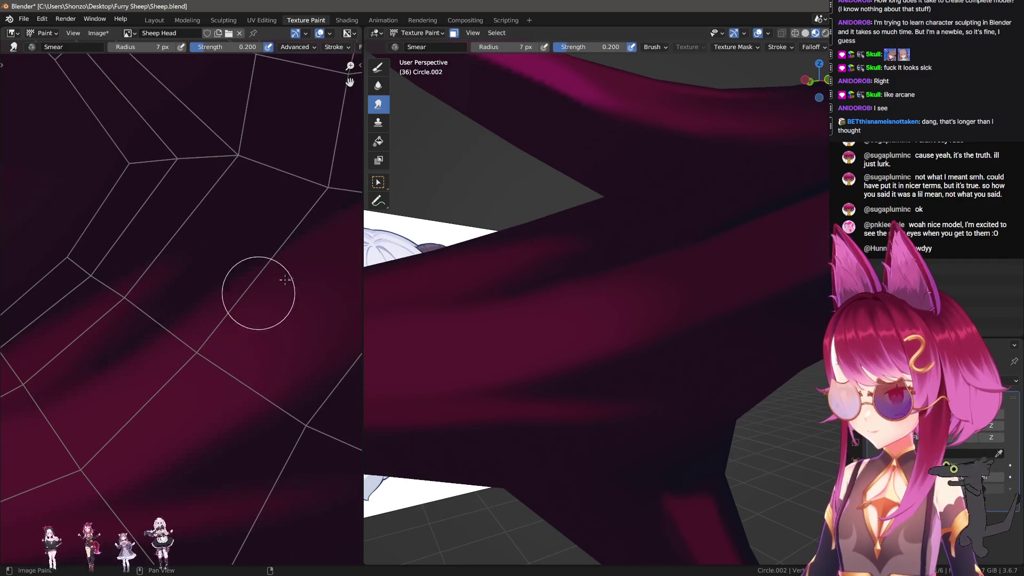
scroll(160, 384, down, 2)
key(alt+h)
key(KP_1)
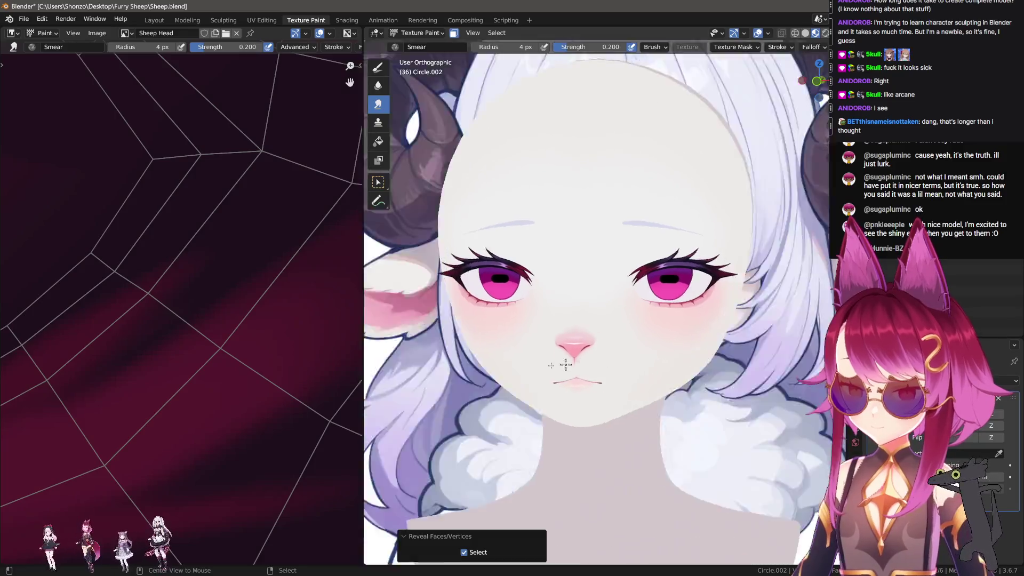
Pick Sheep Head Shadow in the sidebar texture slots and zoom out to its face and eyelash UVs.
scroll(656, 331, up, 4)
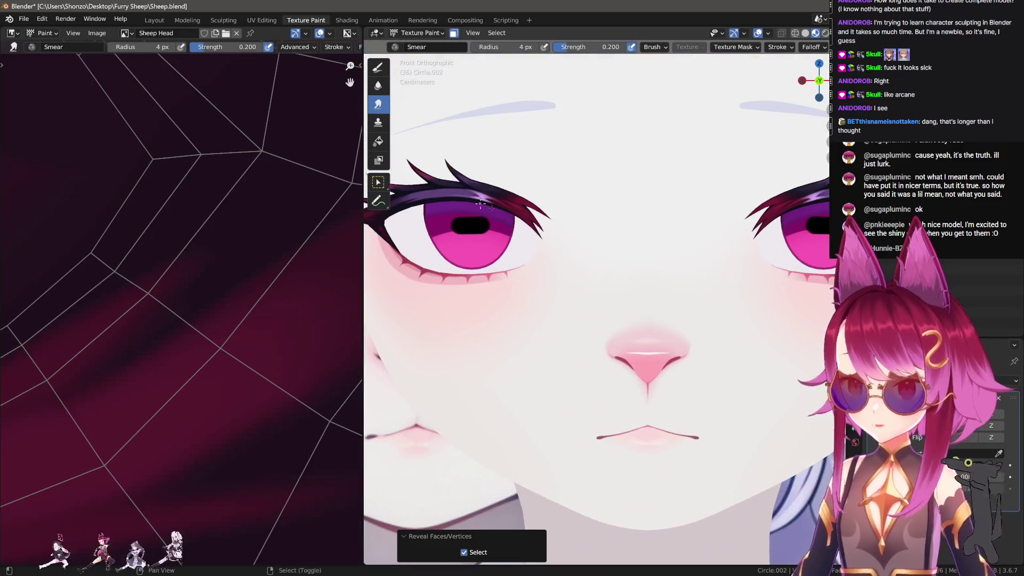
shift+middle_drag(616, 297, 574, 322)
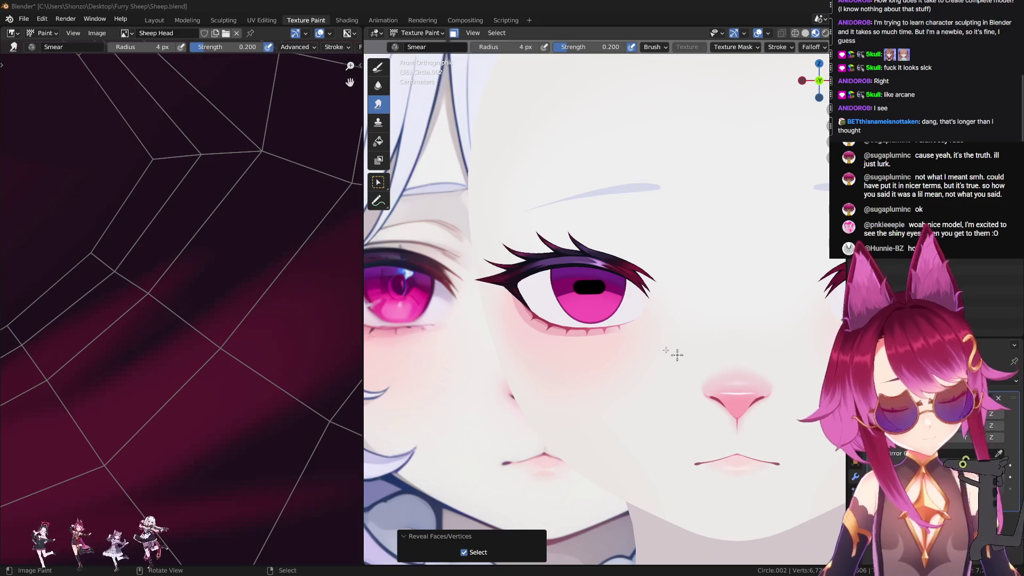
scroll(677, 354, up, 6)
scroll(234, 317, down, 2)
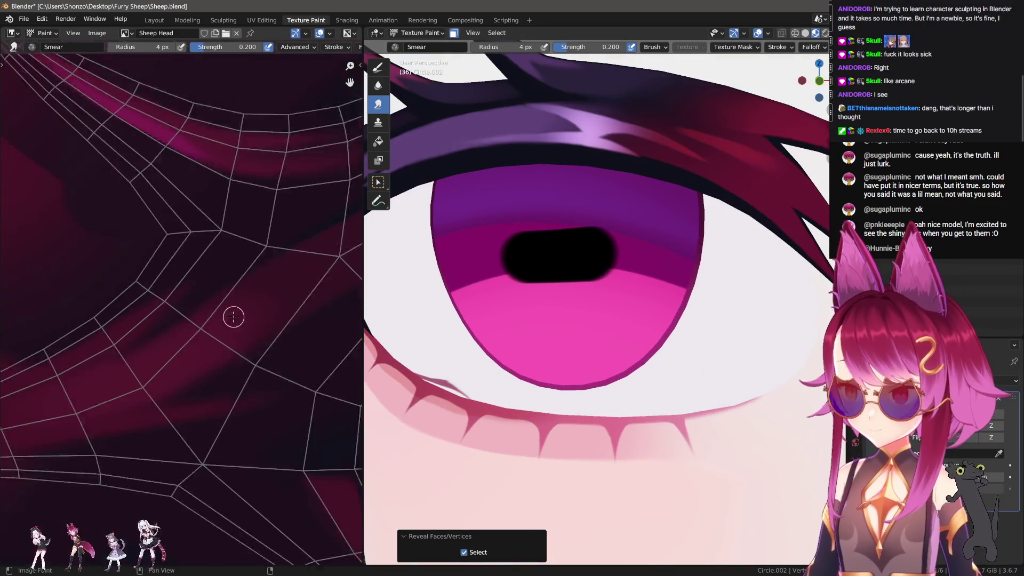
scroll(233, 317, down, 1)
middle_drag(589, 306, 610, 321)
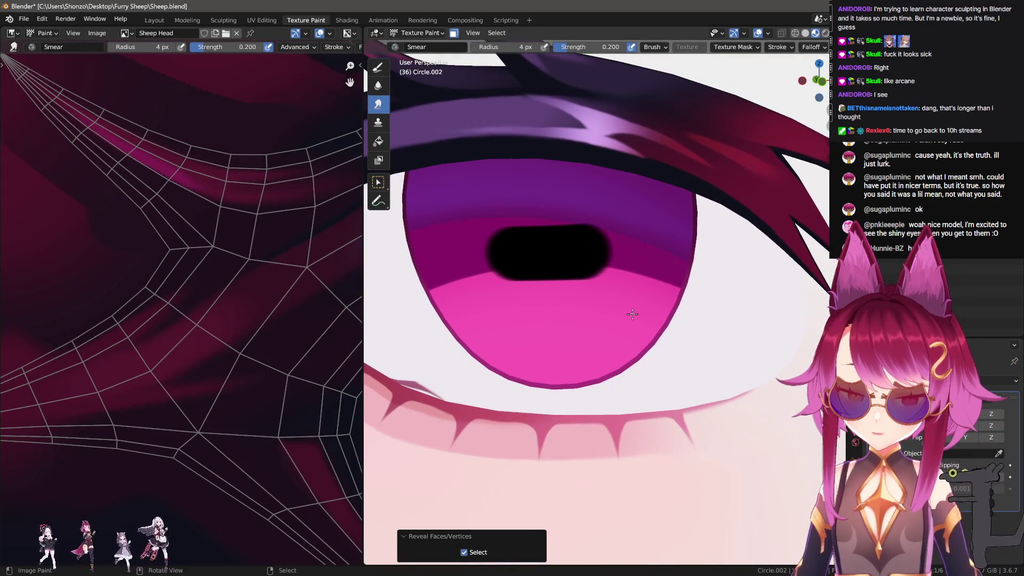
key(n)
click(760, 128)
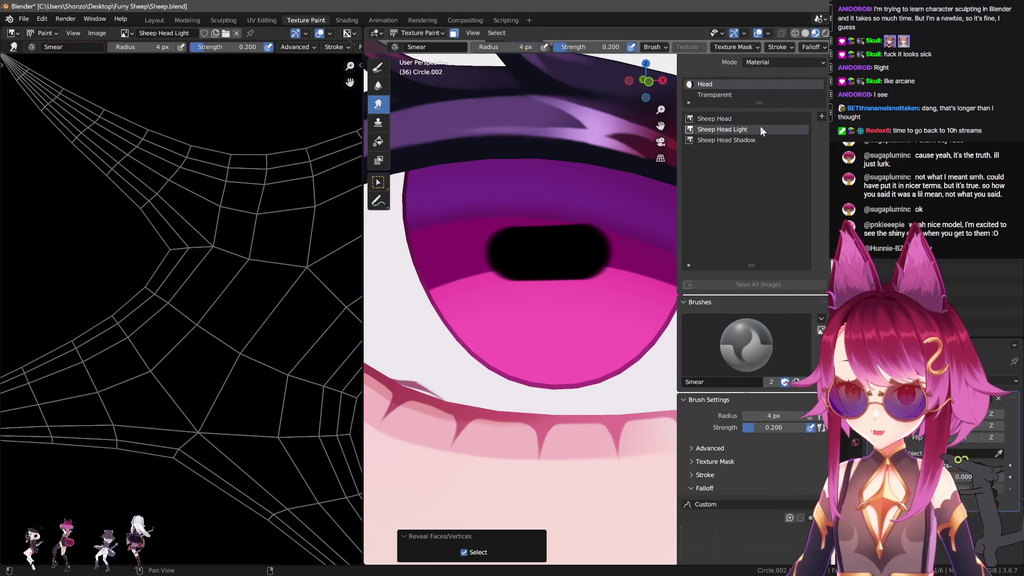
click(763, 140)
scroll(258, 390, down, 6)
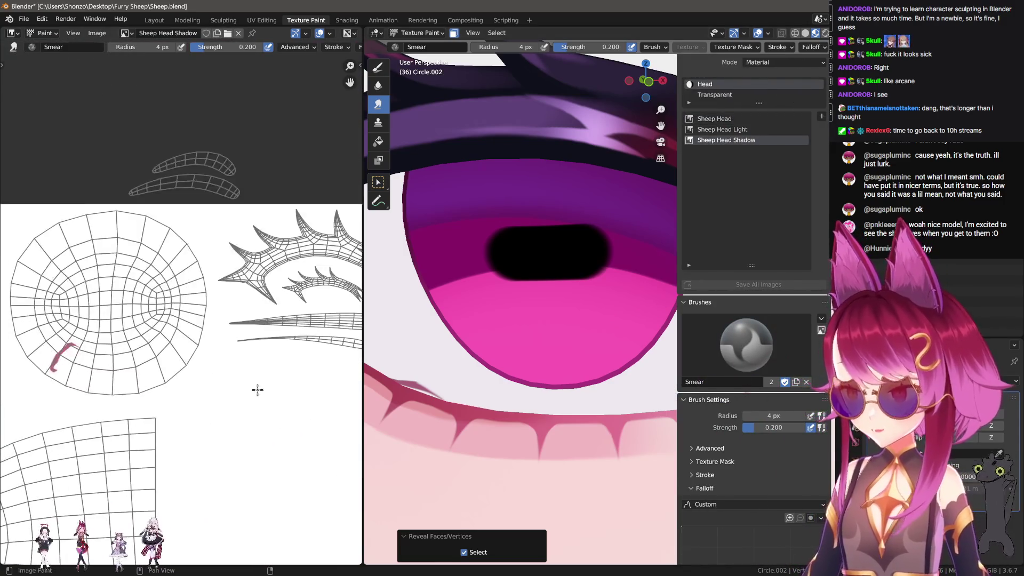